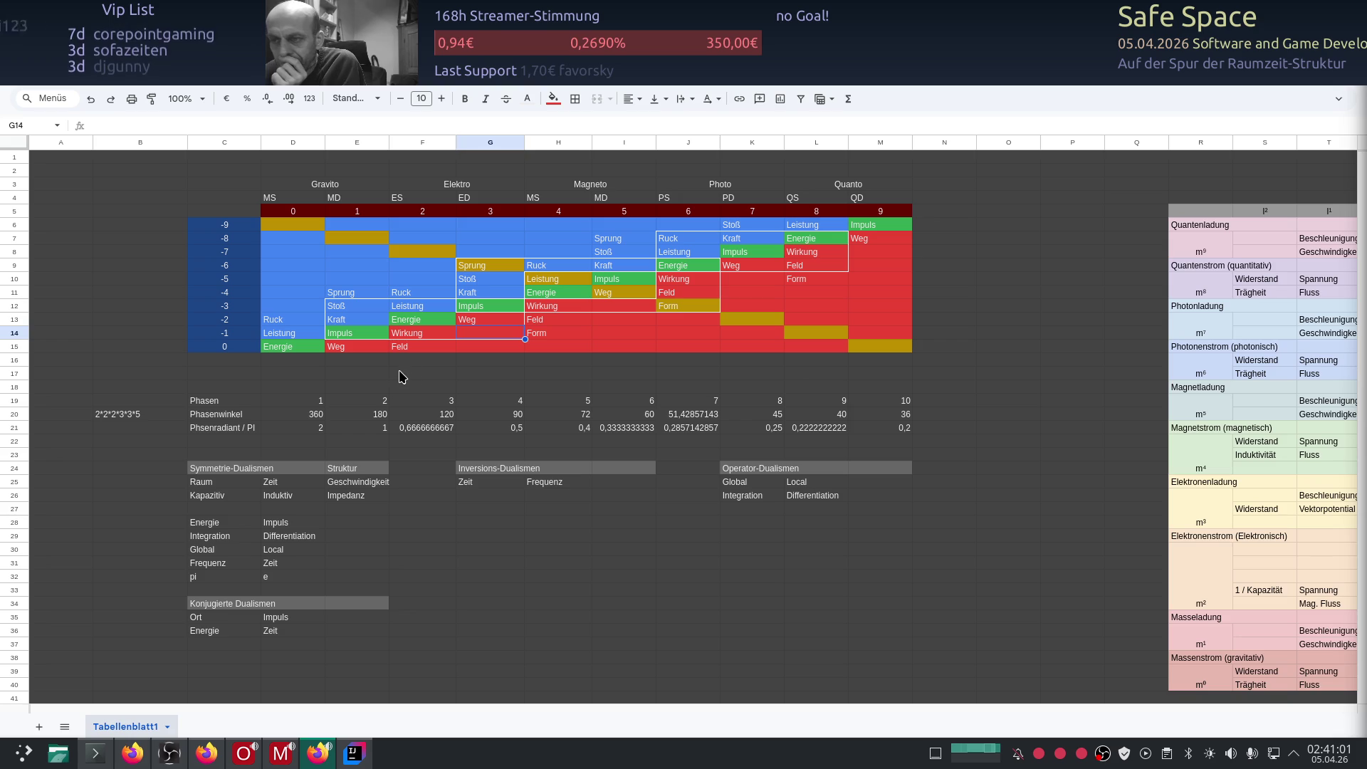
Step: Switch from the Wirkung cell in Sheets to the ChatGPT pendulum-phase answer
{"action": "key", "text": "Left"}
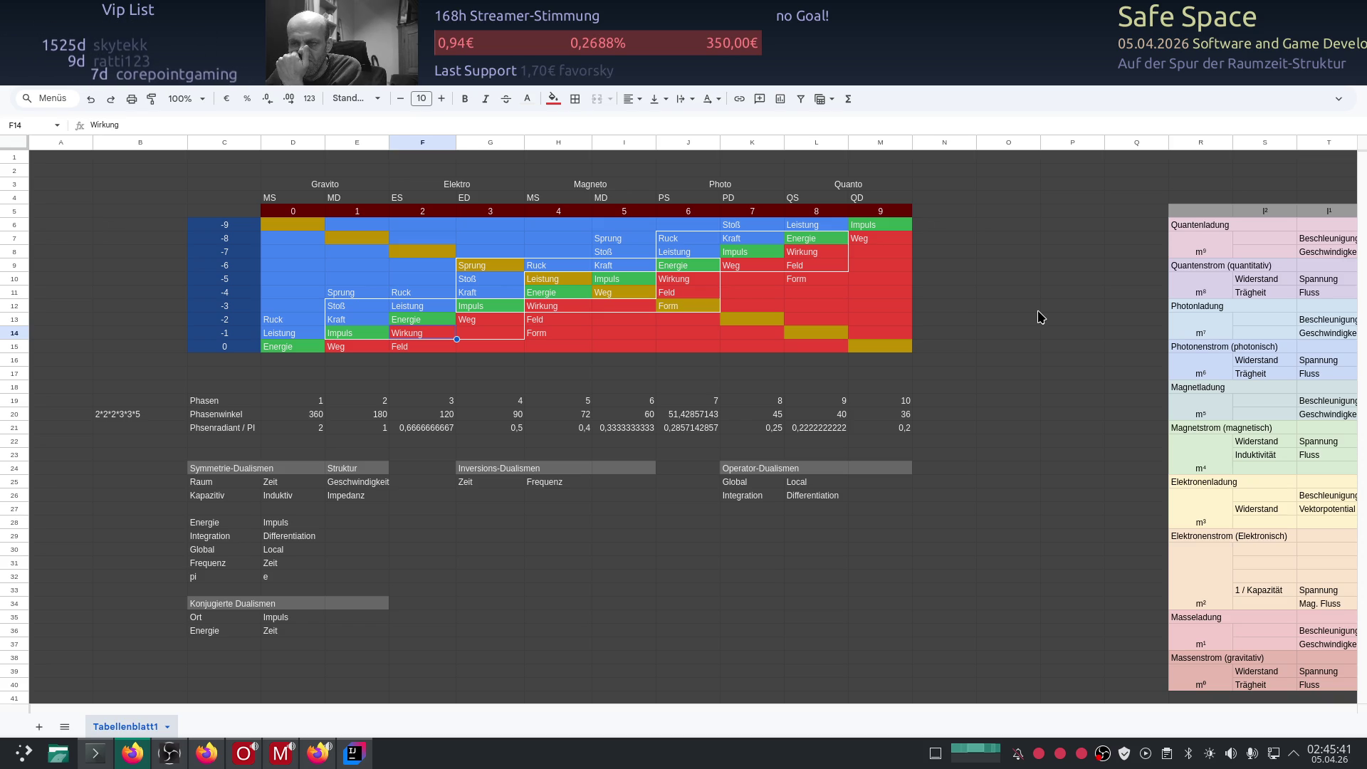
{"action": "key", "text": "alt+Tab"}
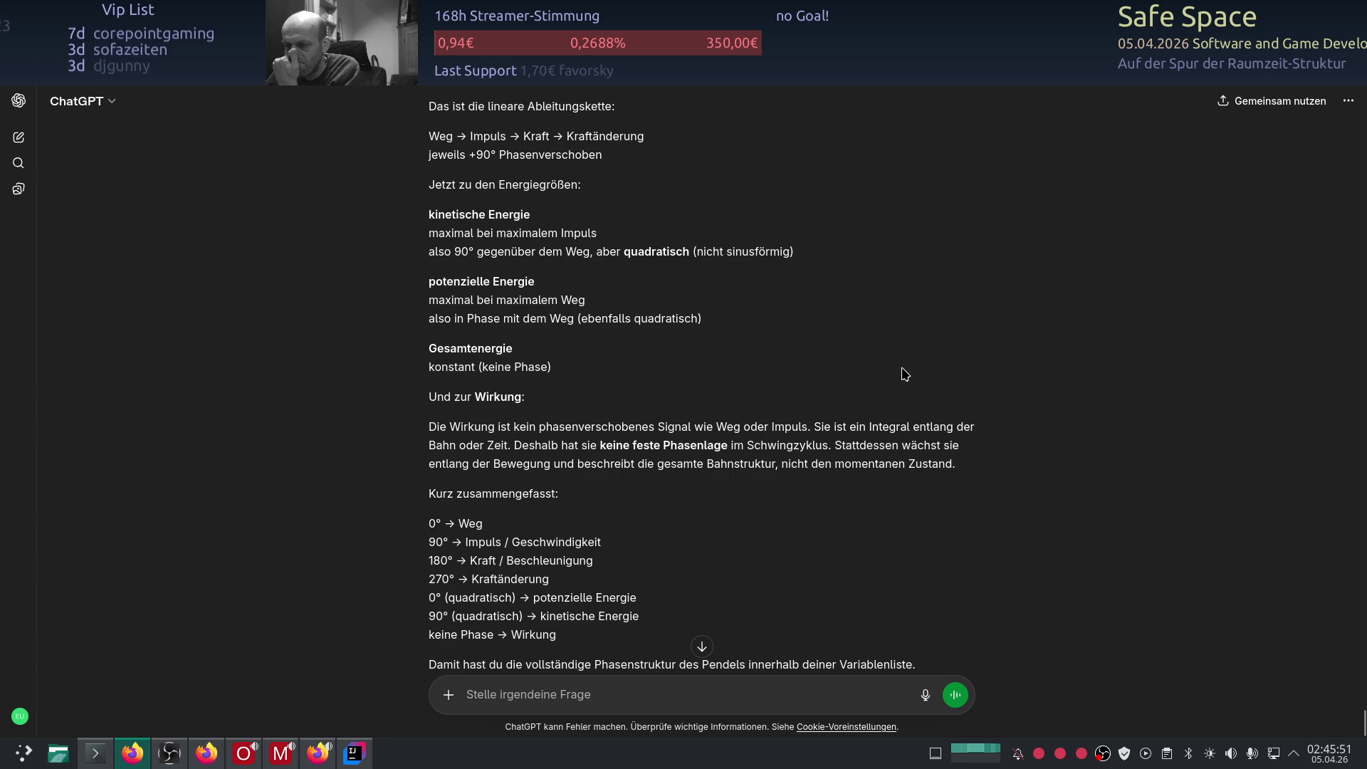
{"action": "scroll", "coordinate": [853, 360], "scroll_direction": "up", "scroll_amount": 3}
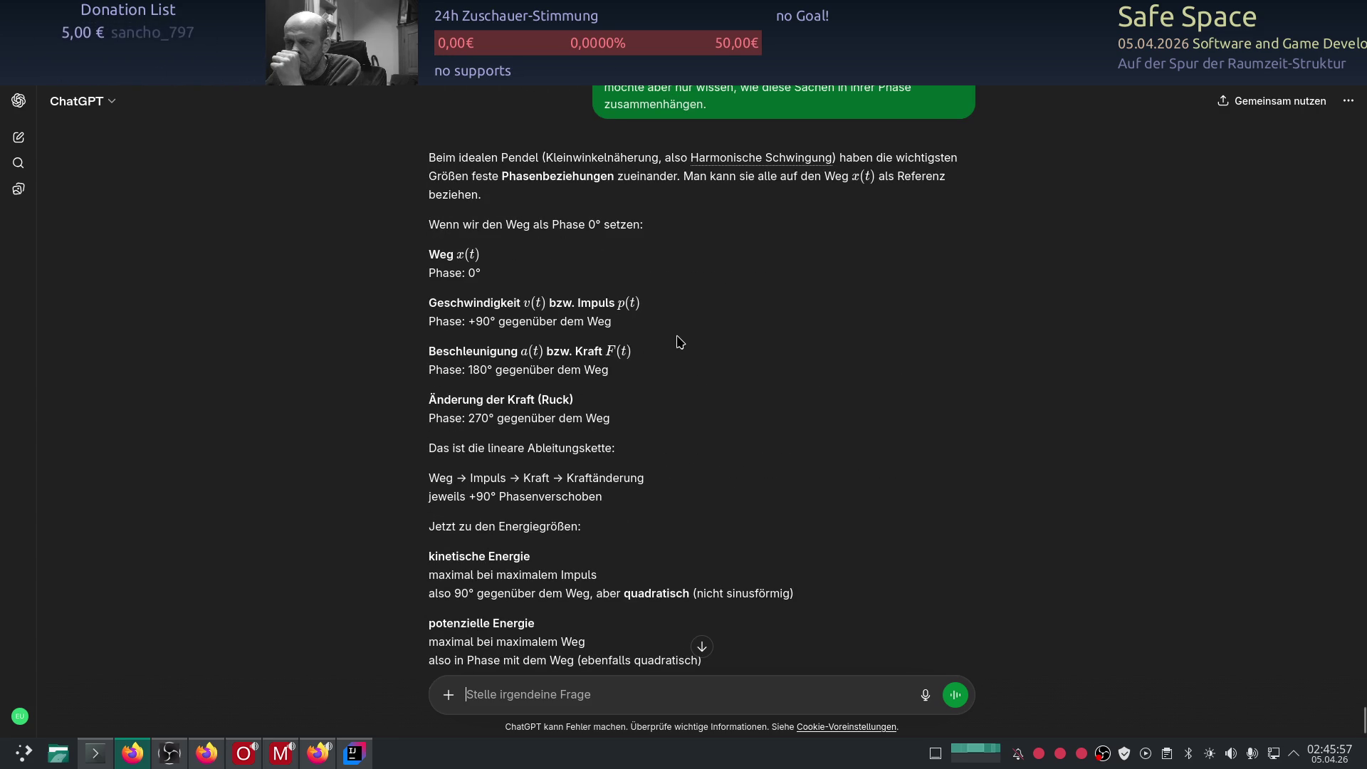
{"action": "scroll", "coordinate": [685, 339], "scroll_direction": "down", "scroll_amount": 3}
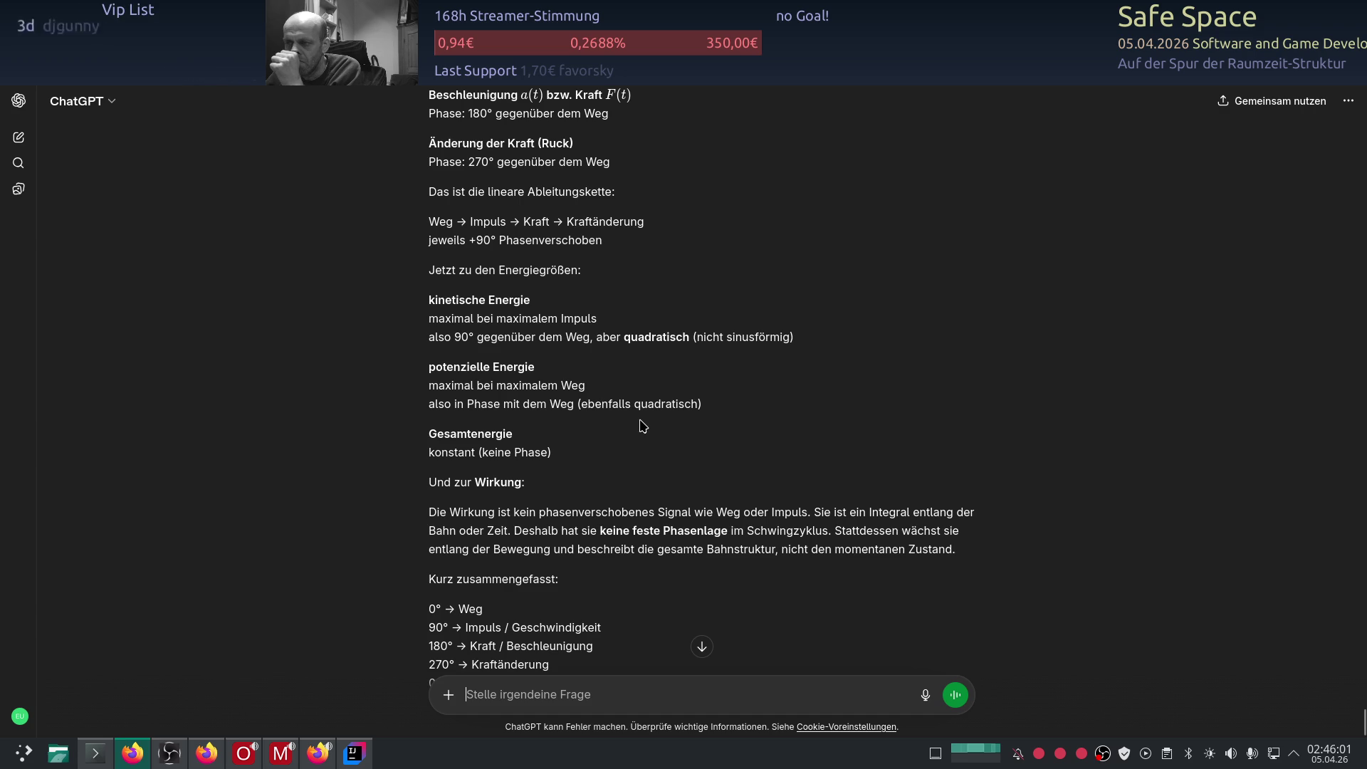
{"action": "scroll", "coordinate": [635, 463], "scroll_direction": "down", "scroll_amount": 1}
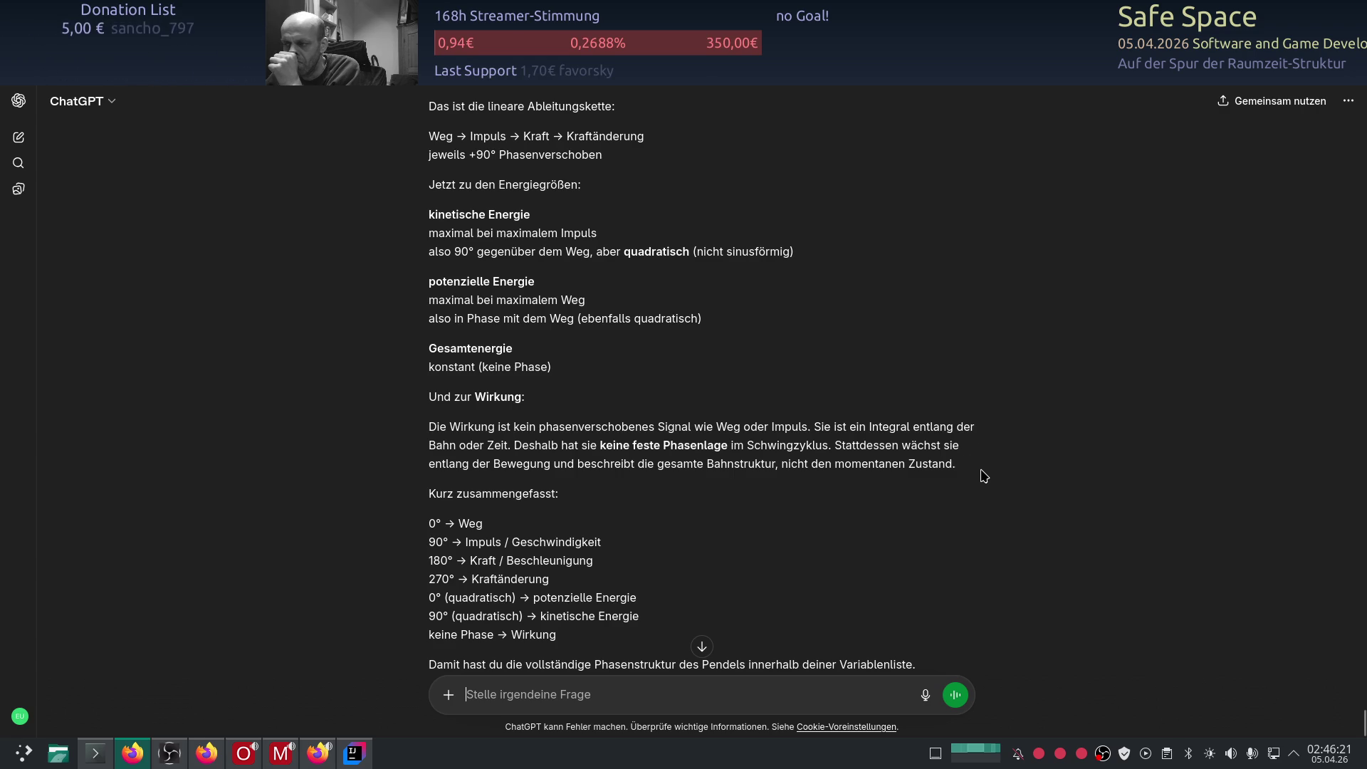
{"action": "scroll", "coordinate": [965, 471], "scroll_direction": "down", "scroll_amount": 2}
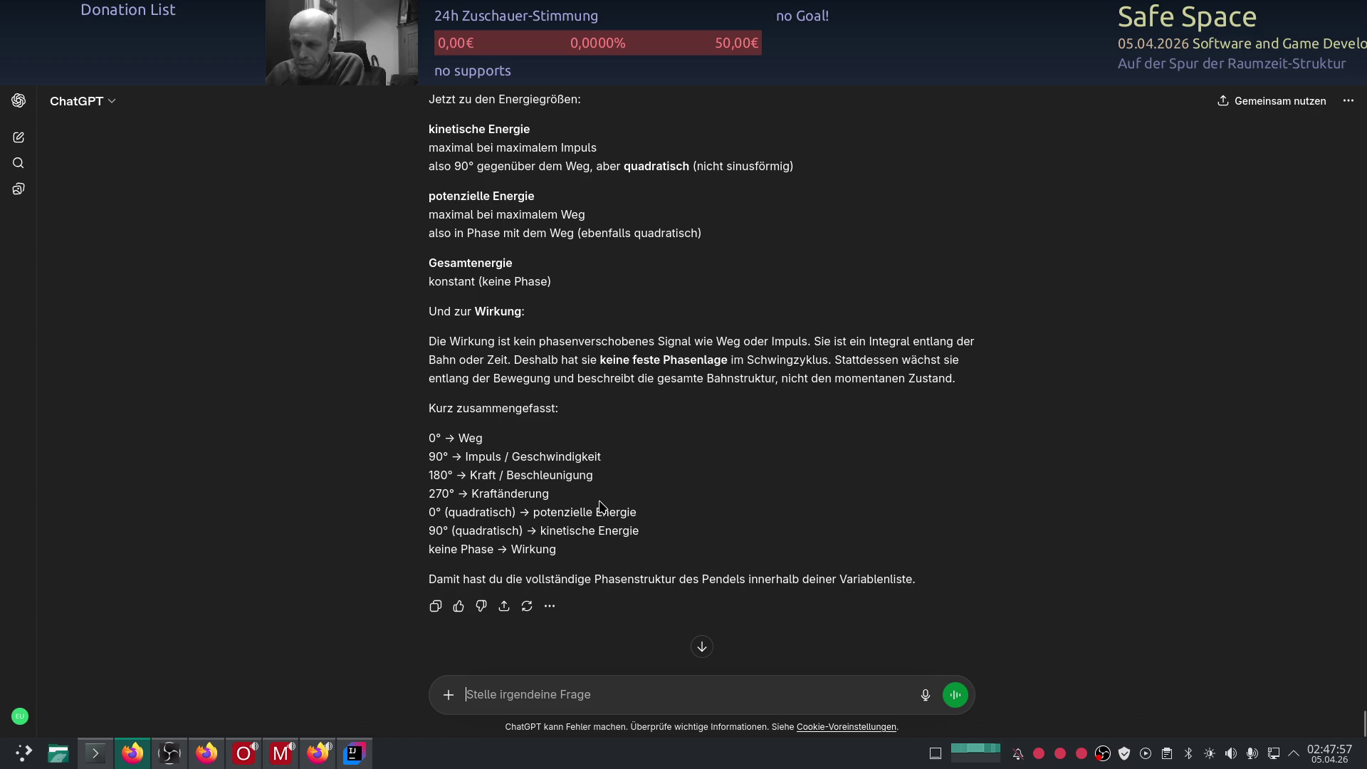
{"action": "scroll", "coordinate": [600, 506], "scroll_direction": "down", "scroll_amount": 1}
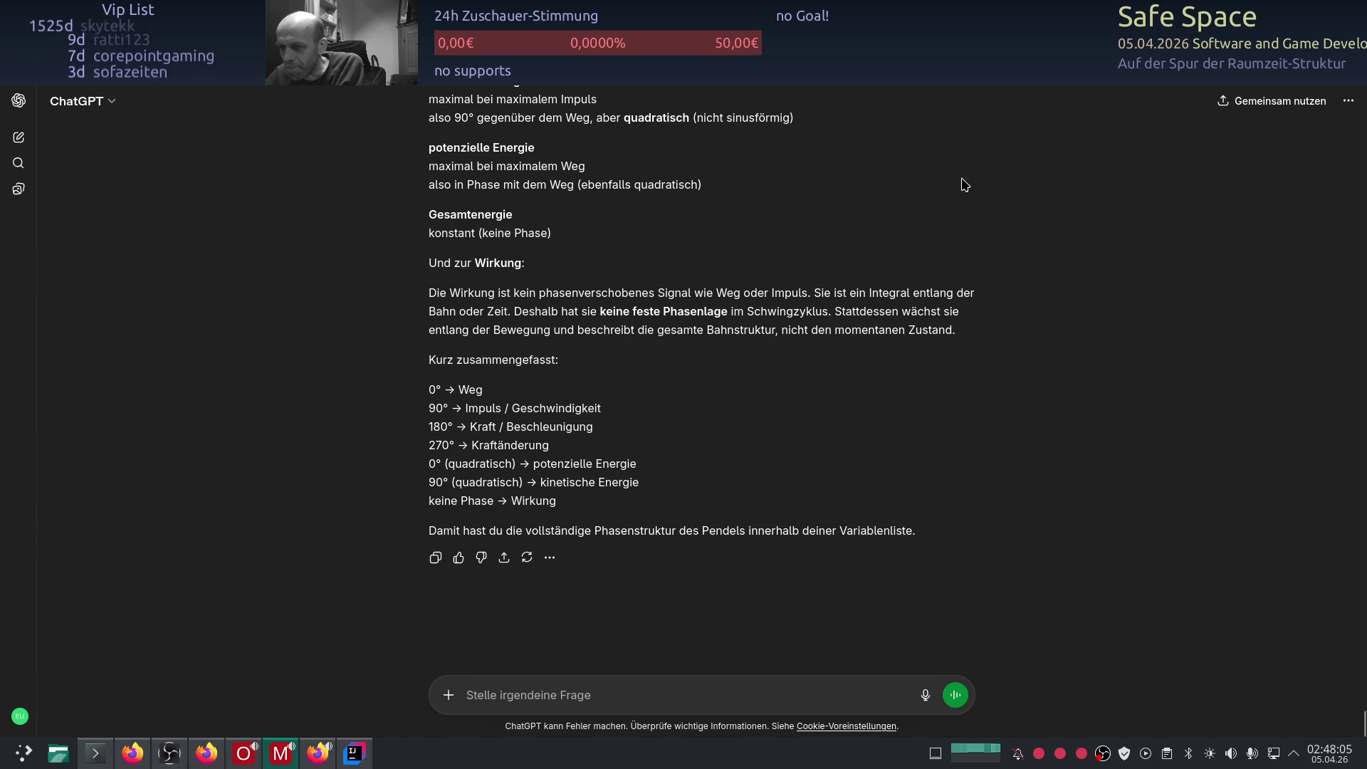
{"action": "scroll", "coordinate": [342, 427], "scroll_direction": "up", "scroll_amount": 3}
{"action": "scroll", "coordinate": [362, 449], "scroll_direction": "up", "scroll_amount": 2}
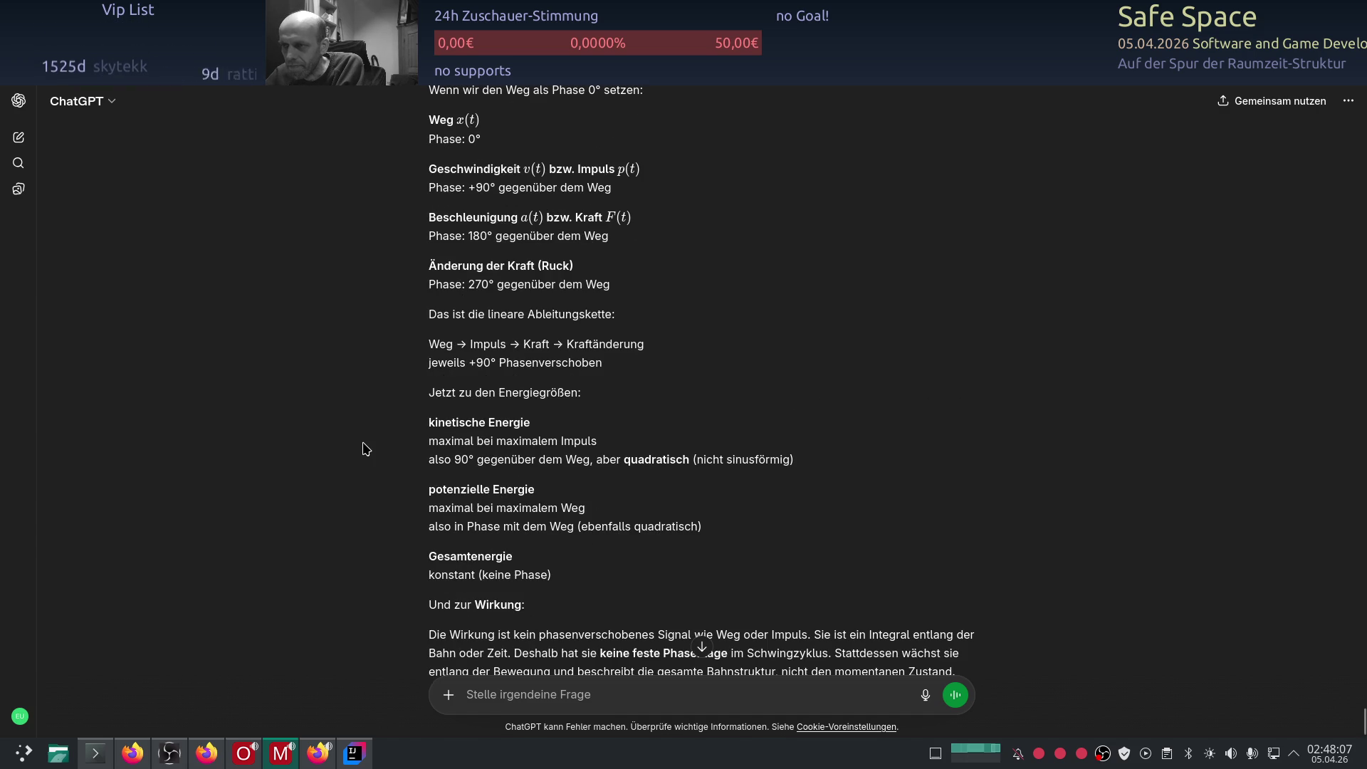
{"action": "scroll", "coordinate": [362, 449], "scroll_direction": "down", "scroll_amount": 5}
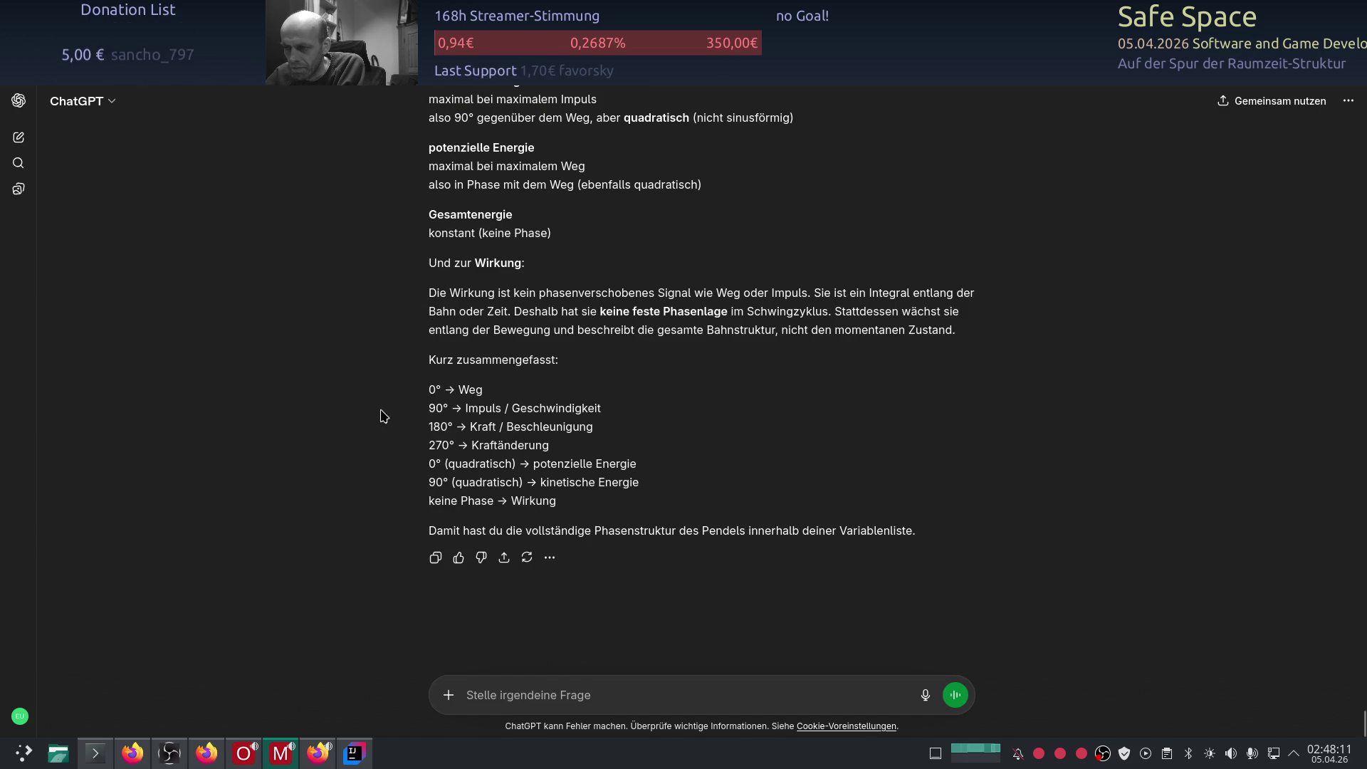
{"action": "scroll", "coordinate": [362, 370], "scroll_direction": "up", "scroll_amount": 1}
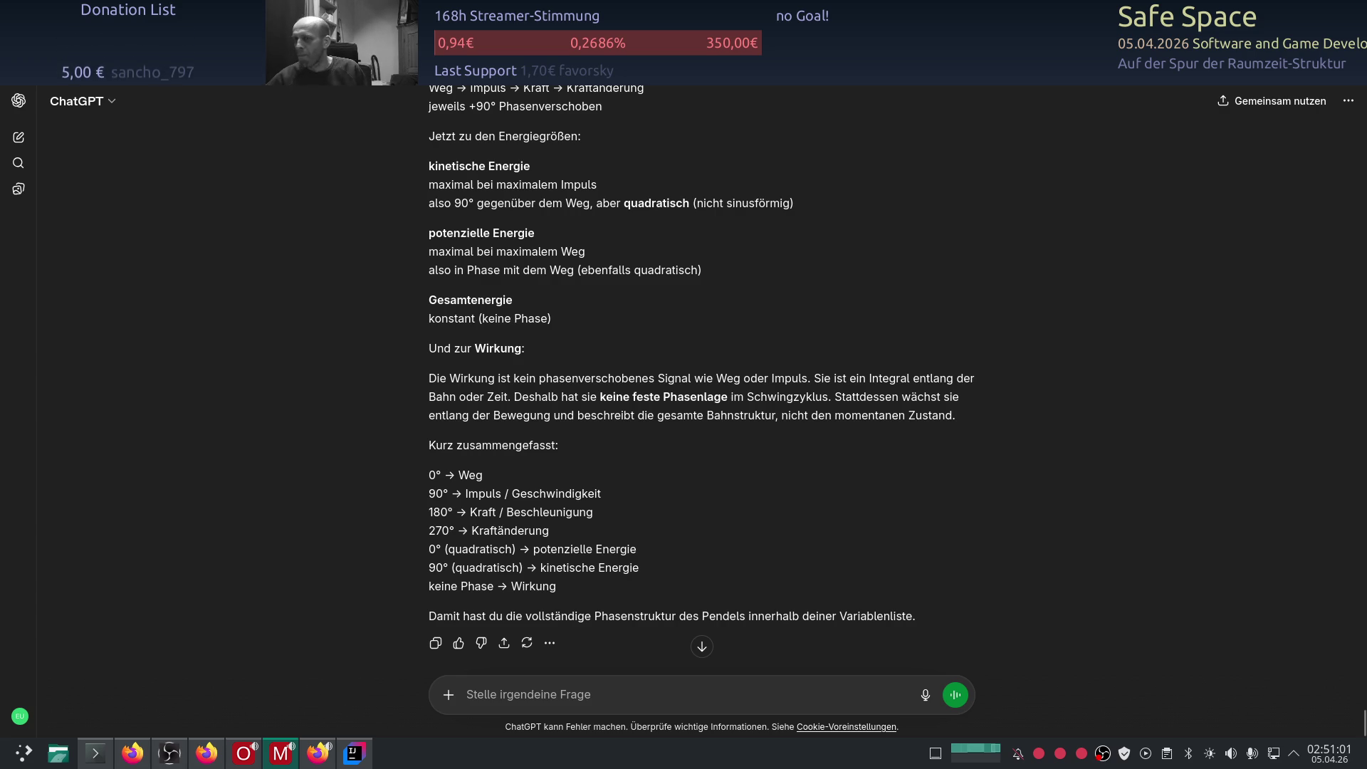
Step: Switch from ChatGPT to the Linear Twitch Broadcast Console
{"action": "key", "text": "alt+Tab"}
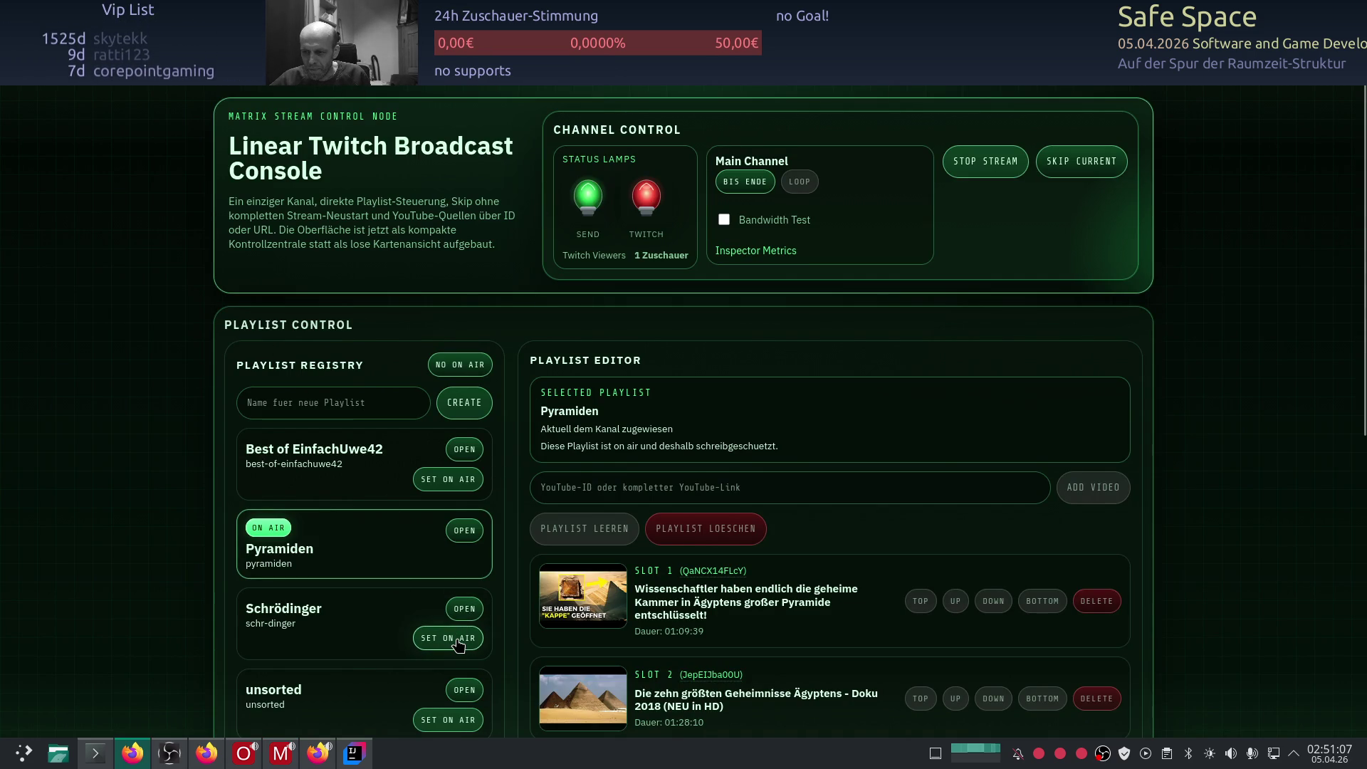
Step: Set the Schrödinger playlist on air, then return to ChatGPT in Firefox
{"action": "left_click", "coordinate": [448, 638]}
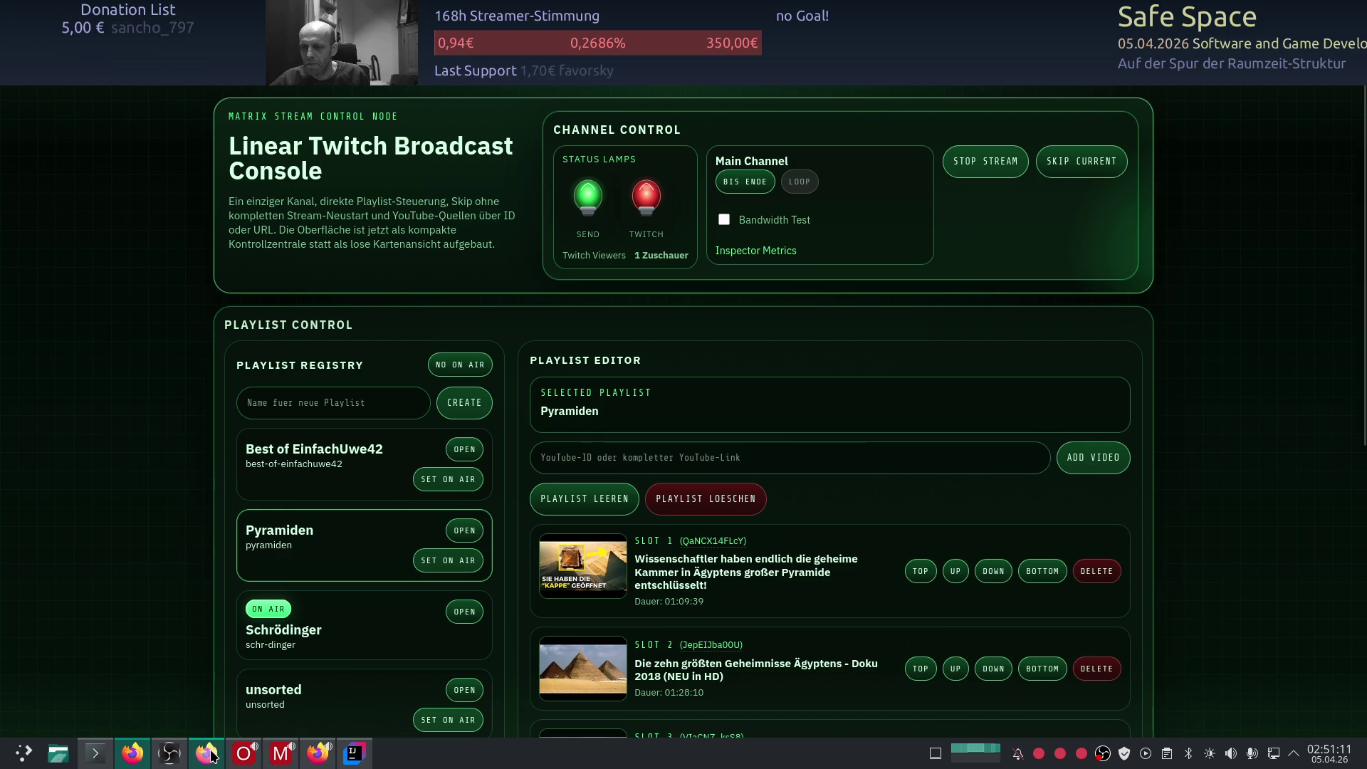
{"action": "left_click", "coordinate": [131, 753]}
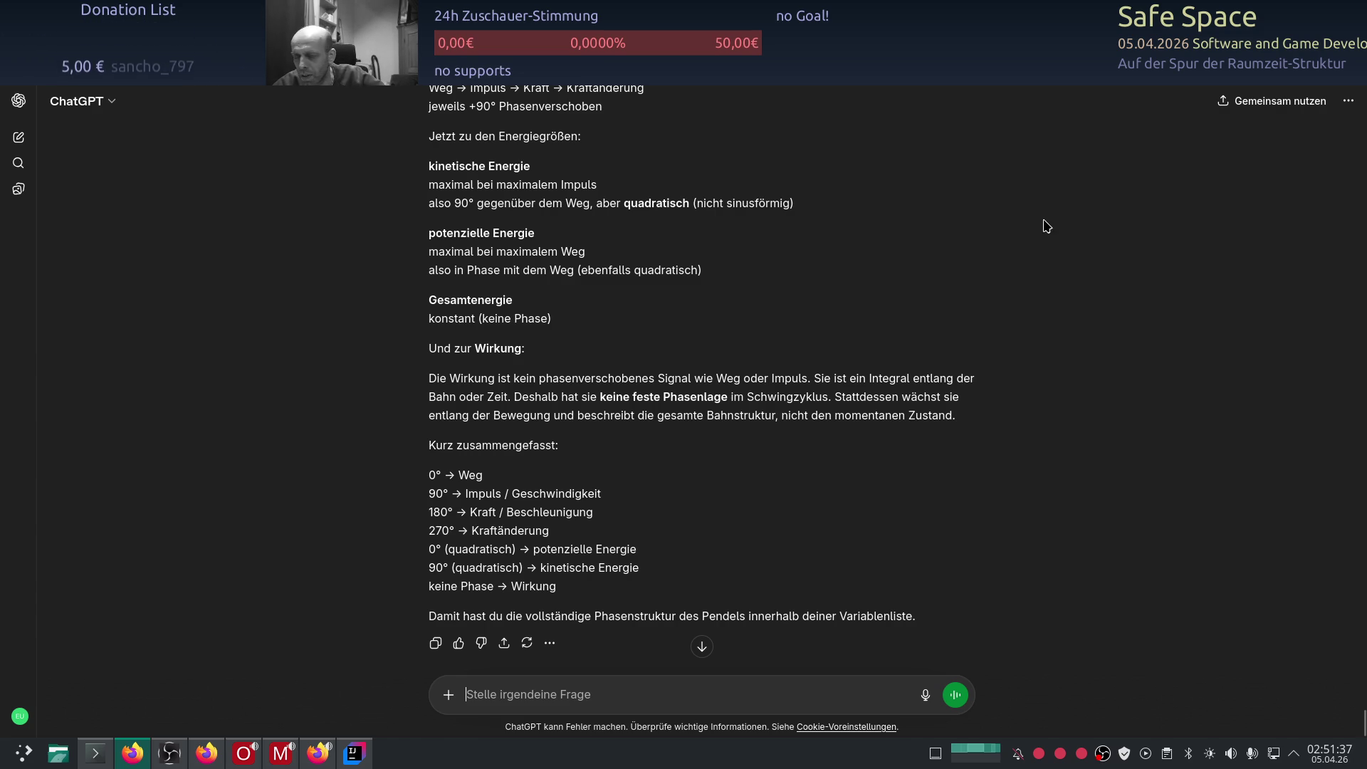
Step: Switch to the Google Sheets tab with the physics variables matrix
{"action": "left_click", "coordinate": [299, 30]}
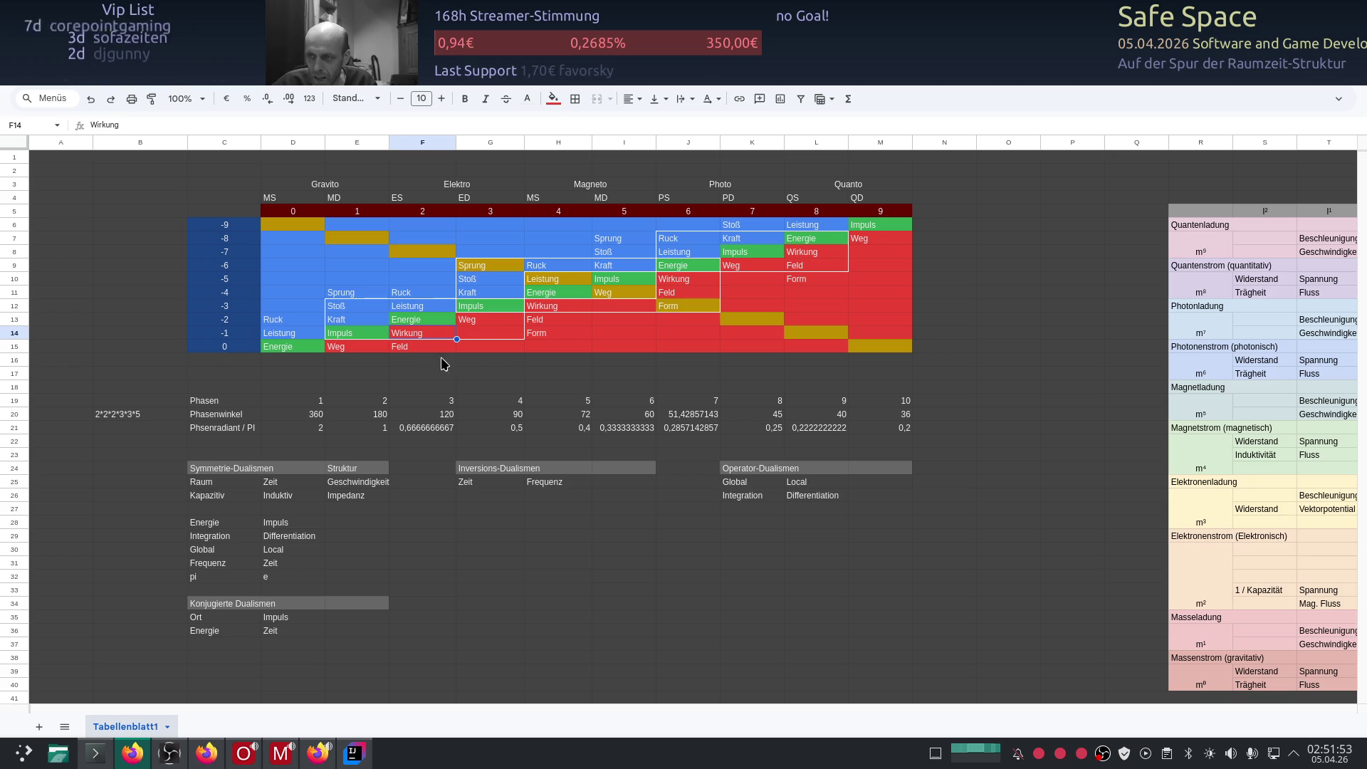
Step: Select G14 next to Wirkung, switch to ChatGPT and reload the page
{"action": "left_click", "coordinate": [491, 336]}
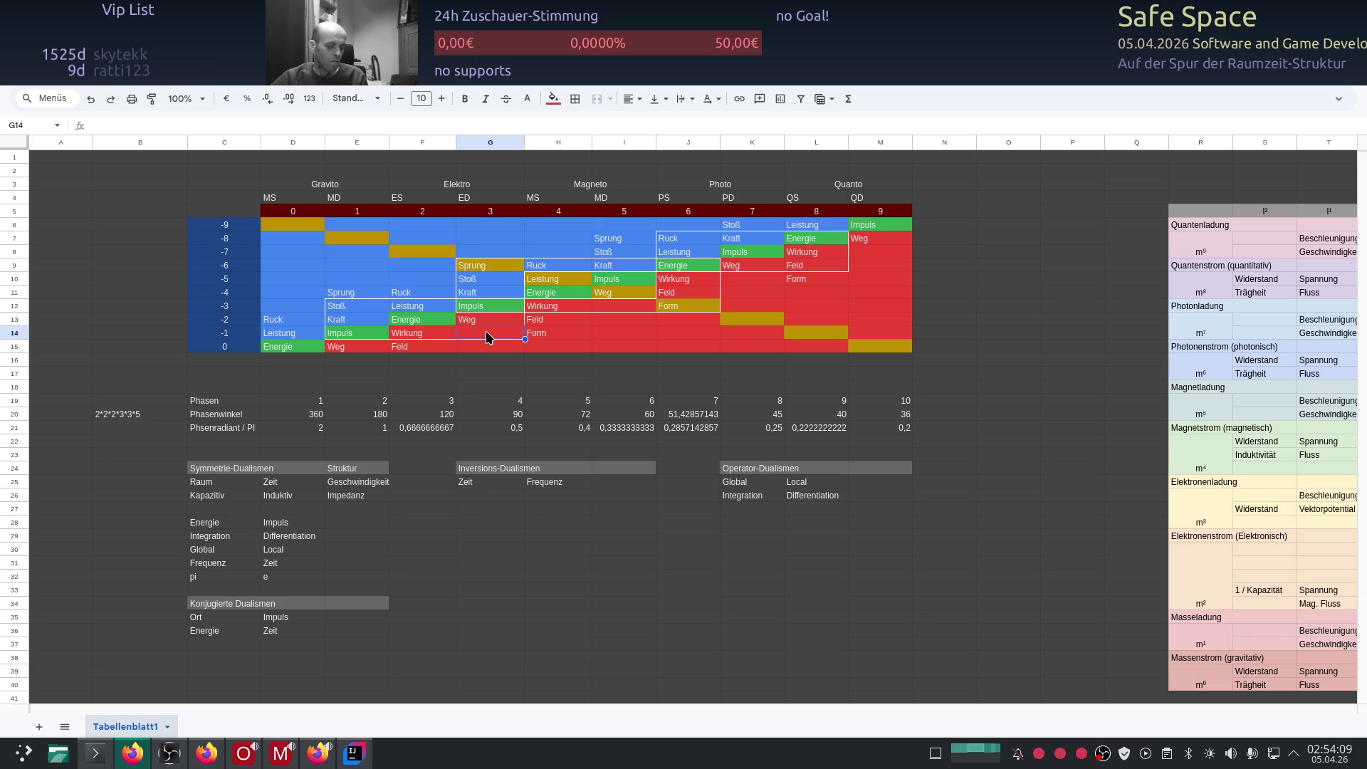
{"action": "key", "text": "alt+Tab"}
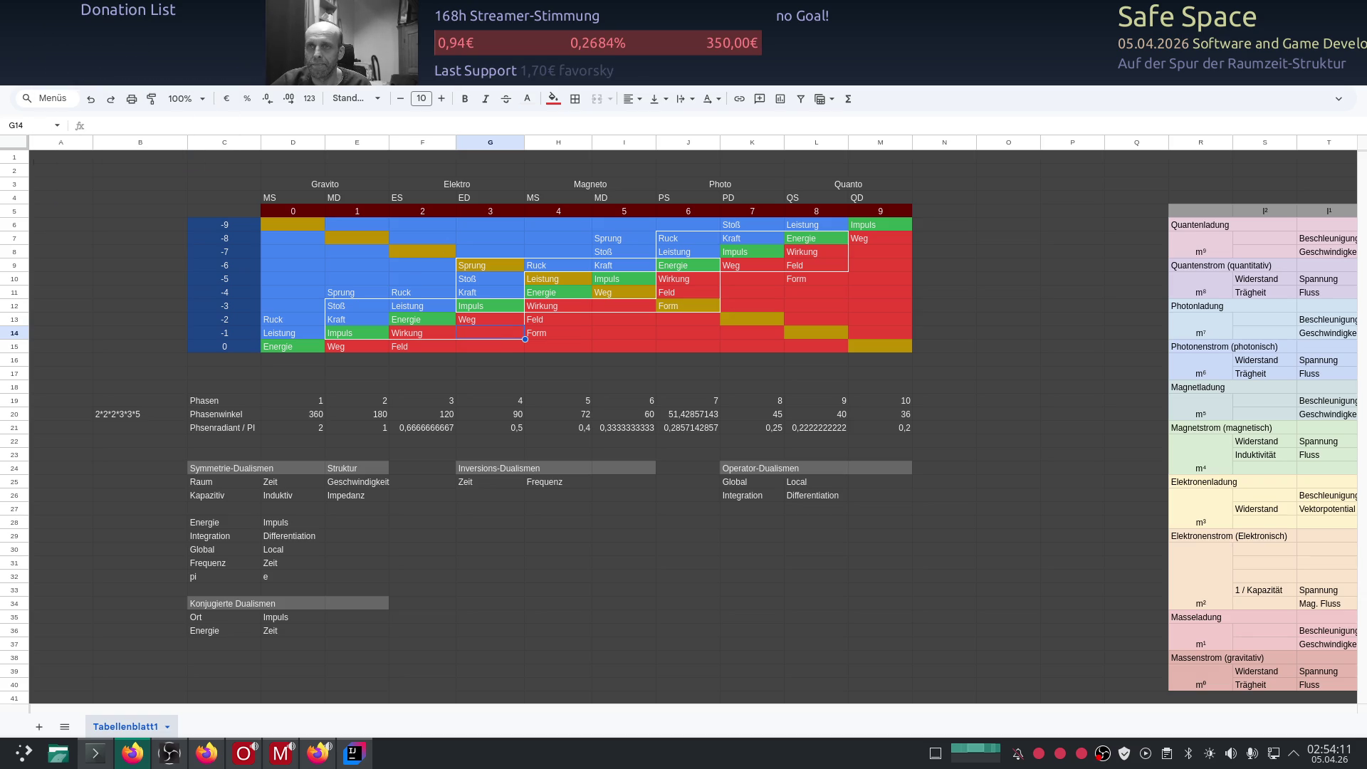
{"action": "key", "text": "F5"}
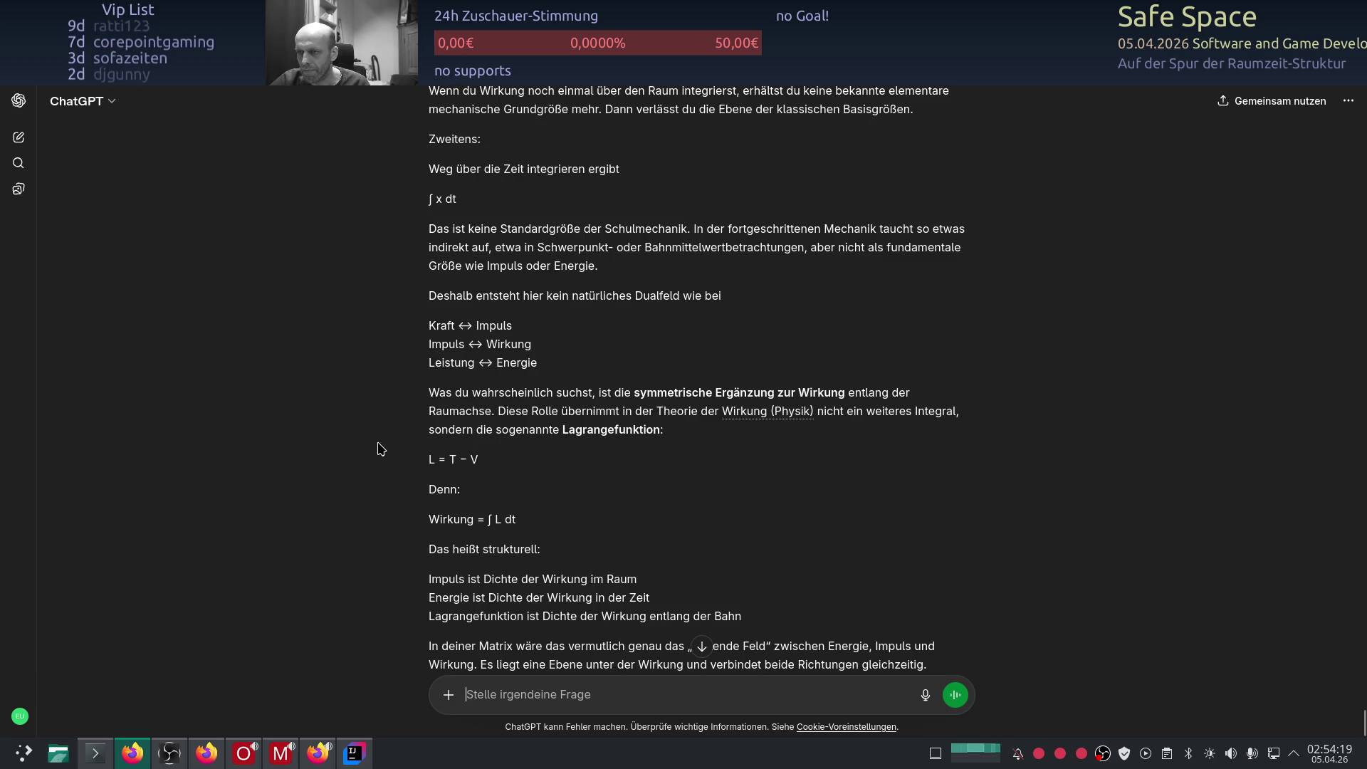
{"action": "scroll", "coordinate": [378, 366], "scroll_direction": "up", "scroll_amount": 2}
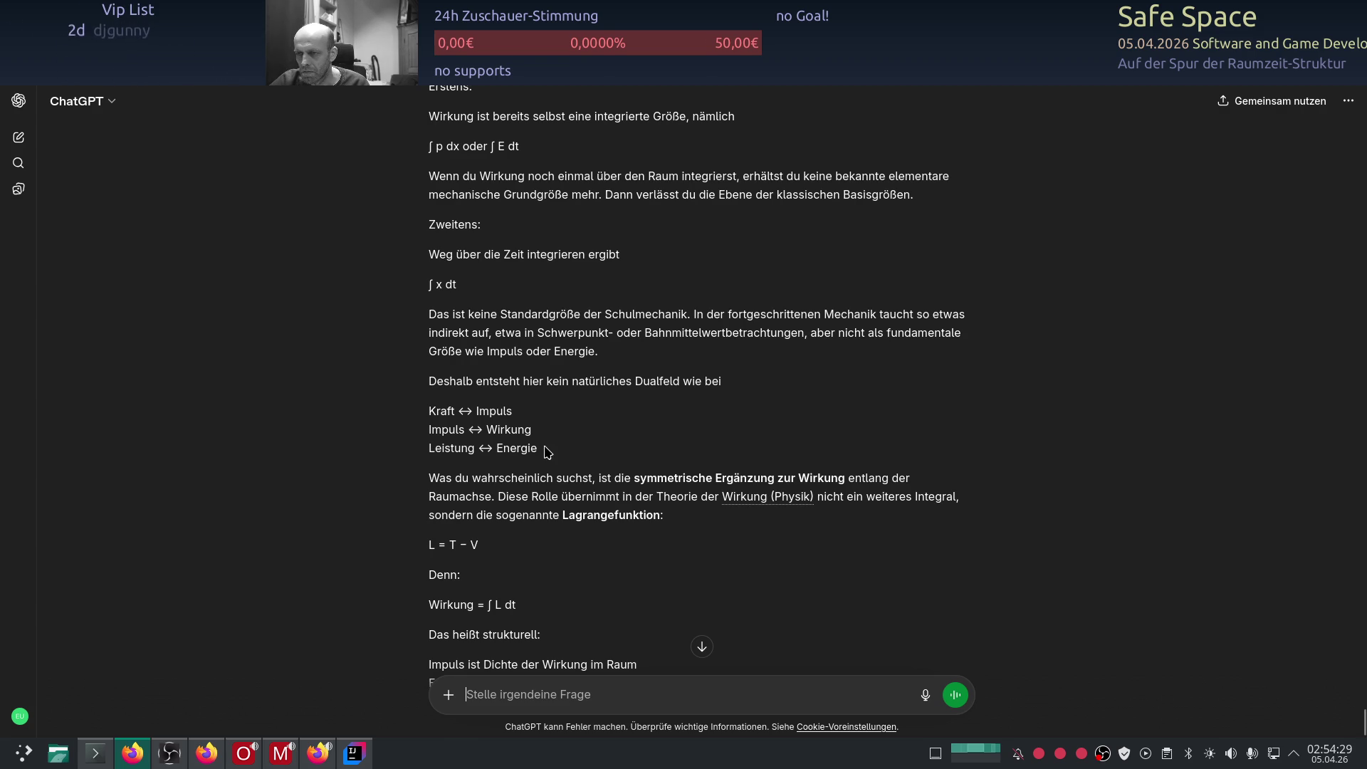
{"action": "scroll", "coordinate": [548, 450], "scroll_direction": "up", "scroll_amount": 3}
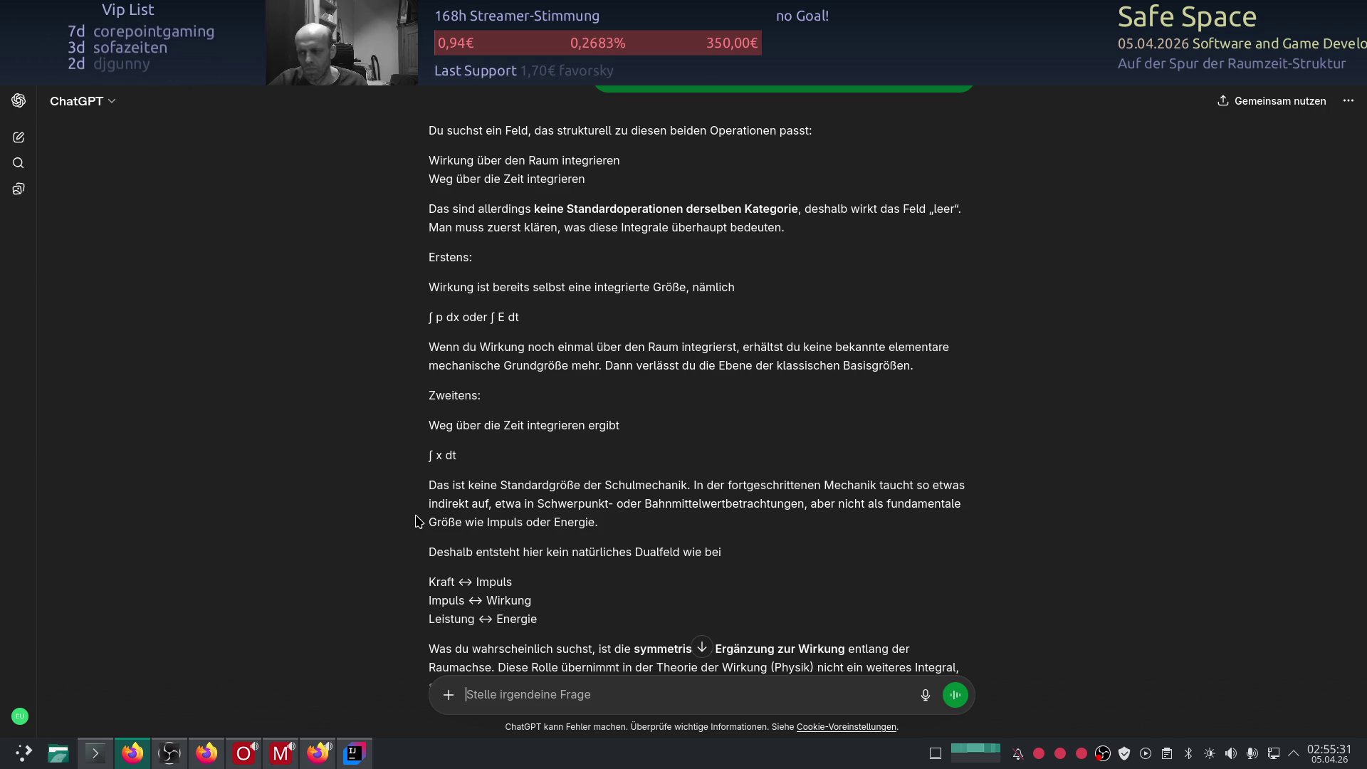
{"action": "scroll", "coordinate": [418, 521], "scroll_direction": "down", "scroll_amount": 2}
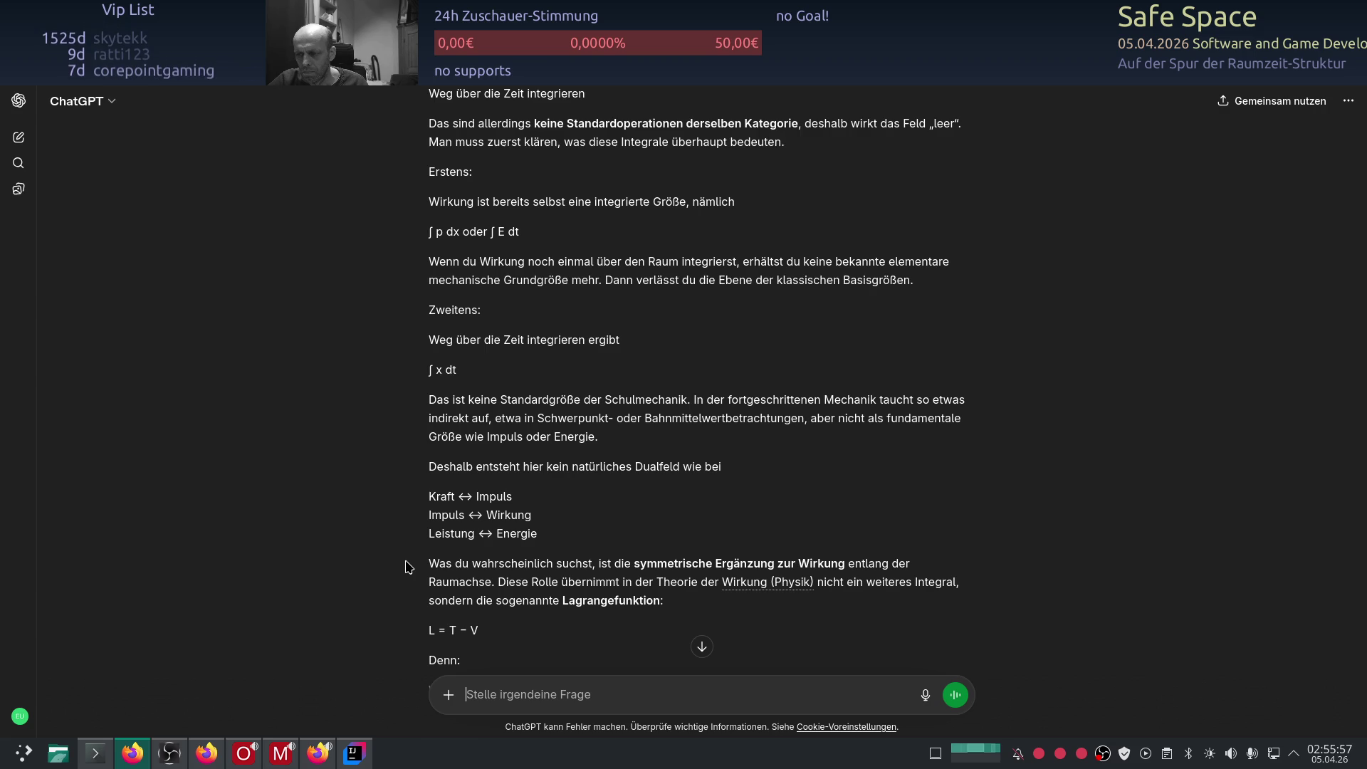
{"action": "scroll", "coordinate": [385, 553], "scroll_direction": "down", "scroll_amount": 3}
{"action": "scroll", "coordinate": [363, 540], "scroll_direction": "down", "scroll_amount": 1}
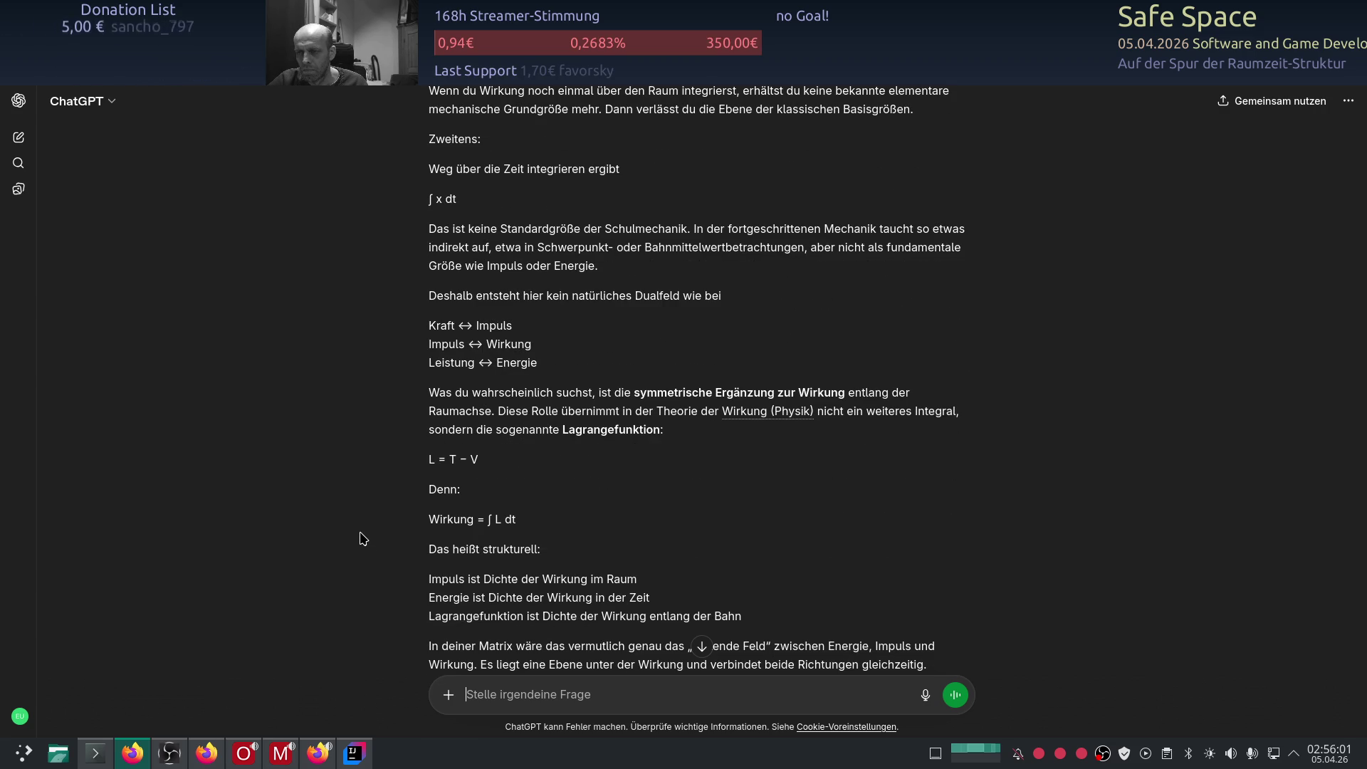
{"action": "scroll", "coordinate": [361, 539], "scroll_direction": "down", "scroll_amount": 2}
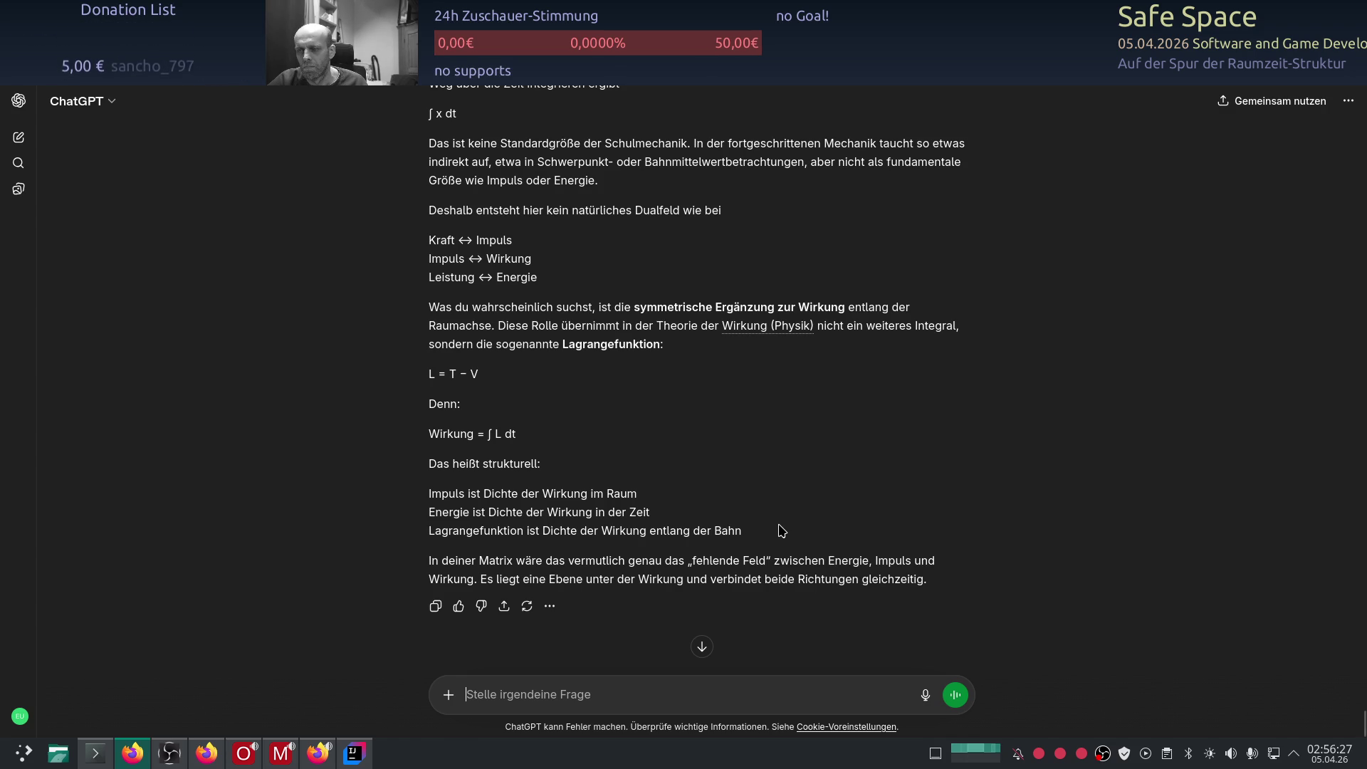
{"action": "key", "text": "alt+Tab"}
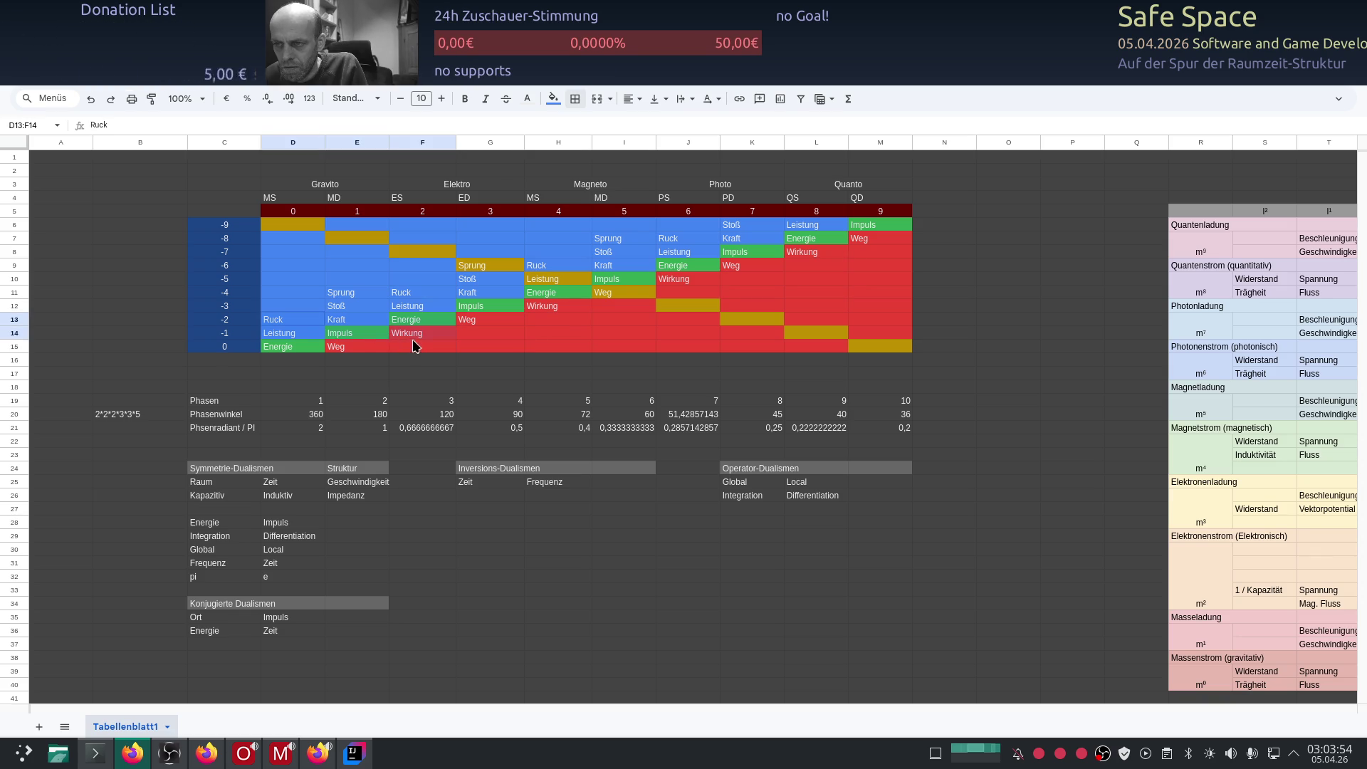
Step: Try out selections of the Kraft, Impuls, Weg and Wirkung cells around E13:F15
{"action": "left_click_drag", "start_coordinate": [408, 345], "coordinate": [416, 346]}
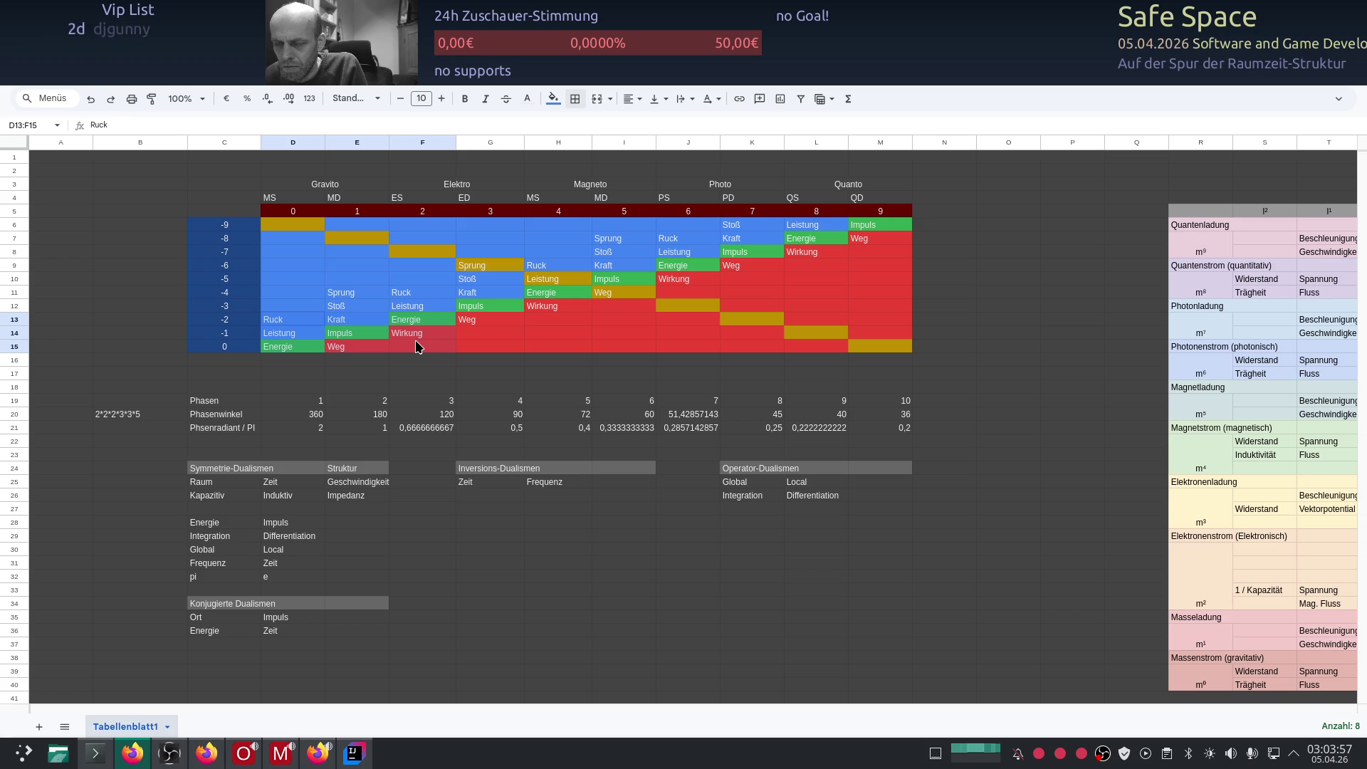
{"action": "left_click_drag", "start_coordinate": [342, 318], "coordinate": [350, 349]}
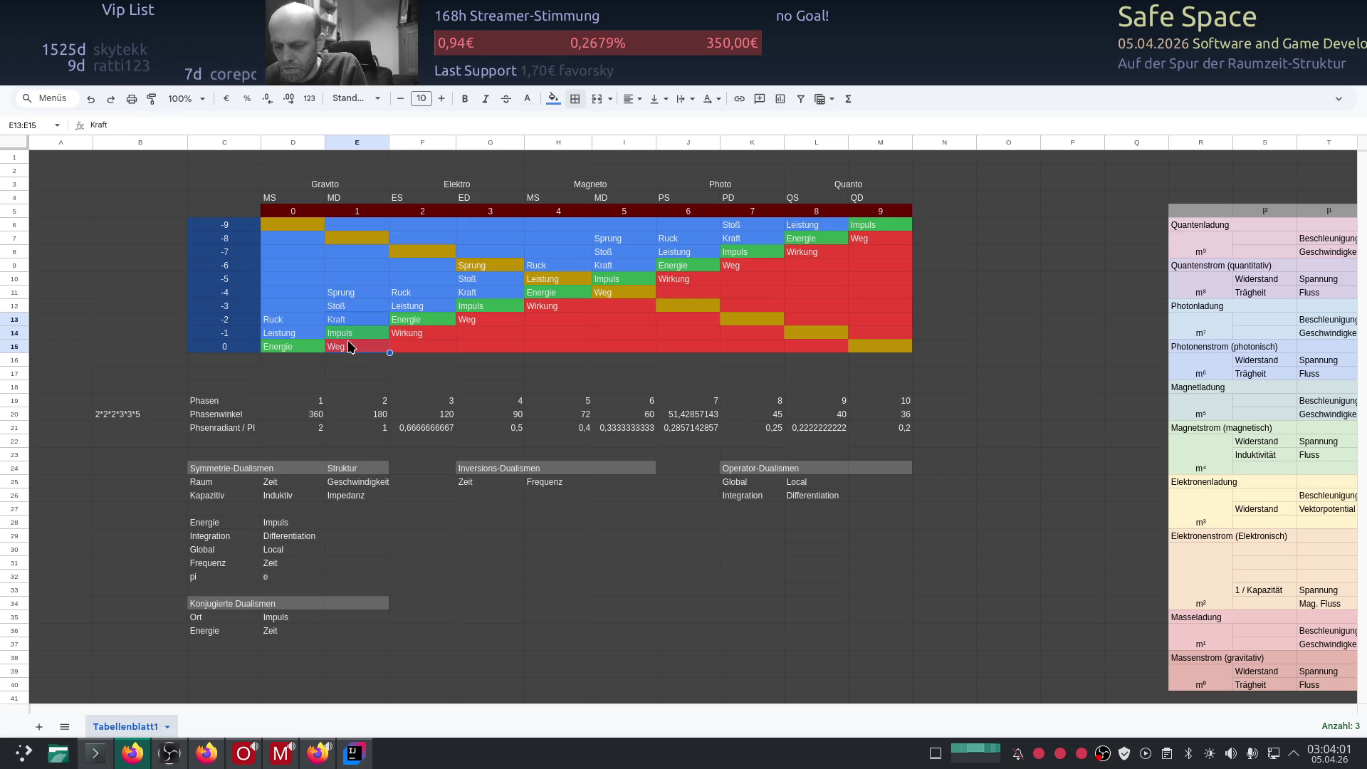
{"action": "left_click_drag", "start_coordinate": [350, 348], "coordinate": [400, 338]}
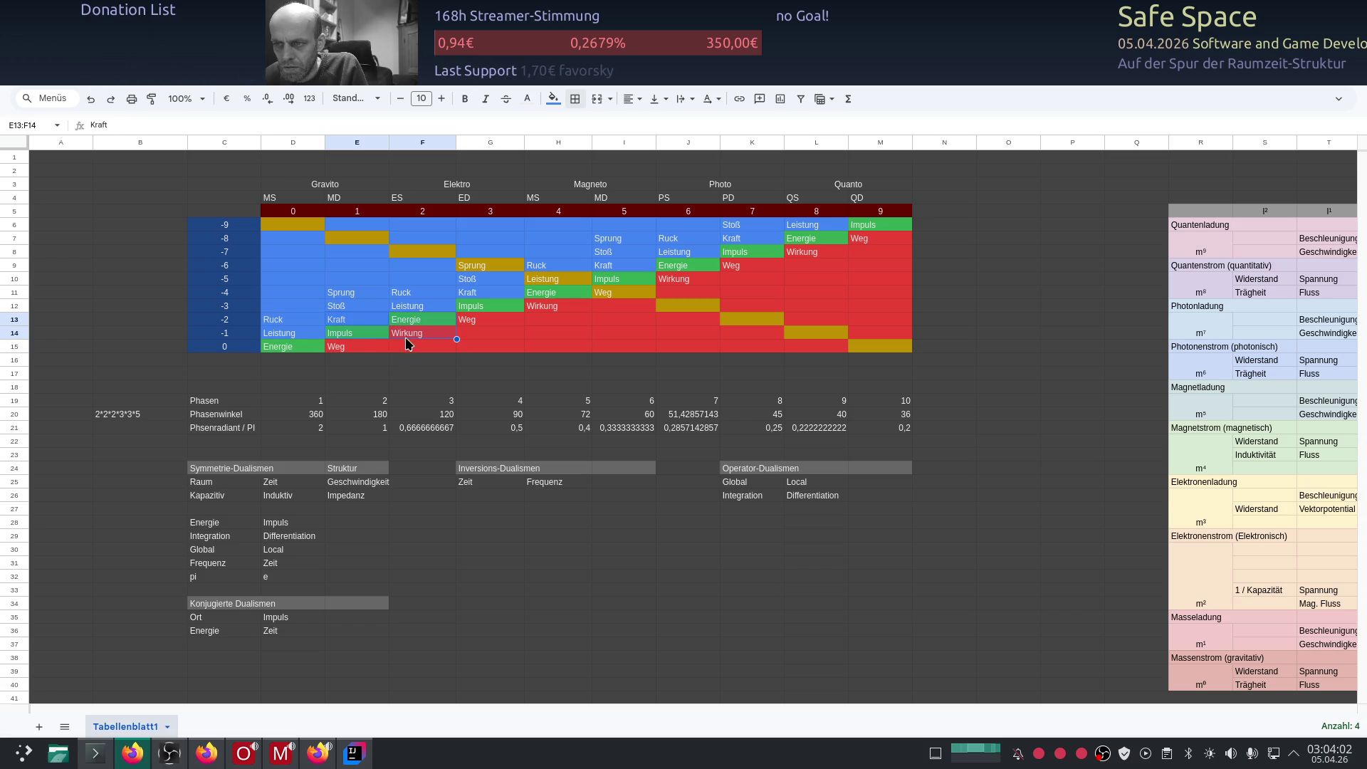
{"action": "left_click", "coordinate": [351, 321]}
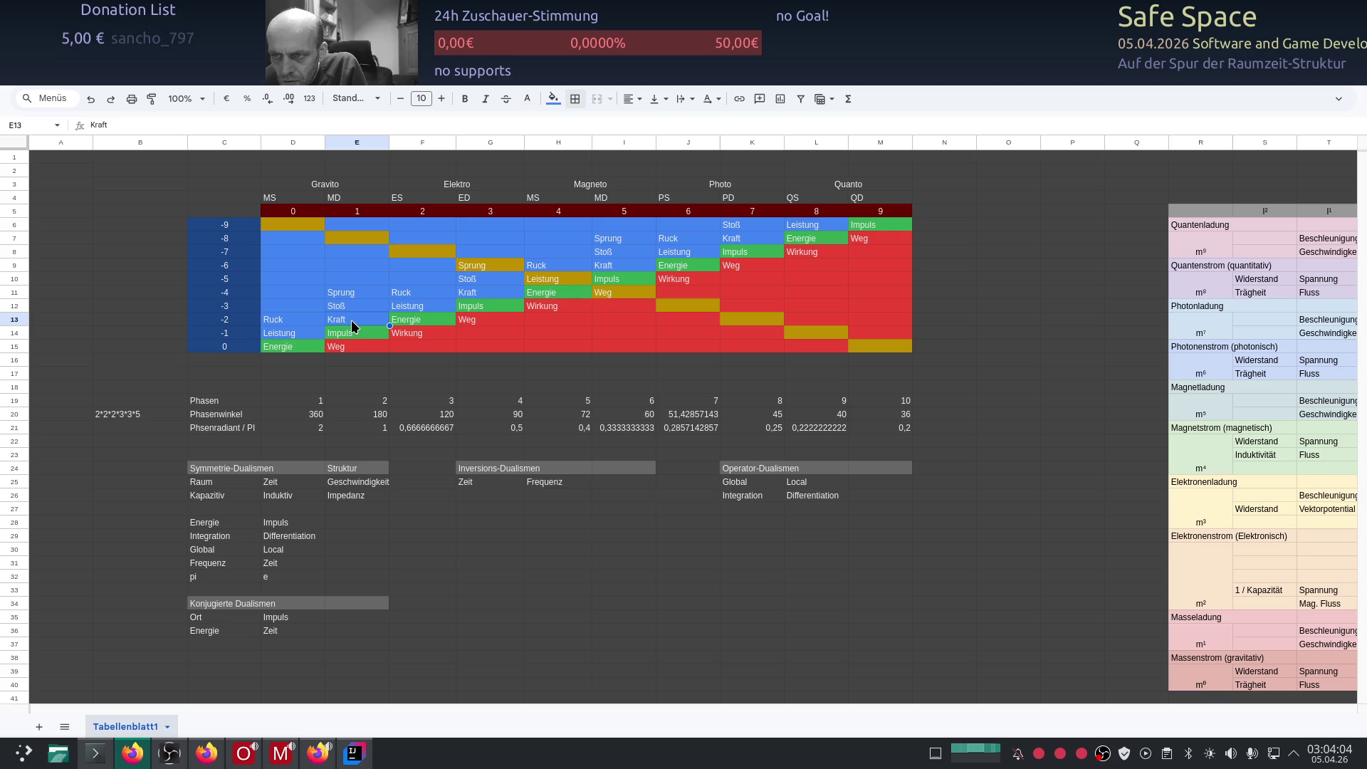
{"action": "mouse_move", "coordinate": [354, 322]}
{"action": "left_mouse_down"}
{"action": "mouse_move", "coordinate": [348, 348]}
{"action": "mouse_move", "coordinate": [402, 335]}
{"action": "left_mouse_up"}
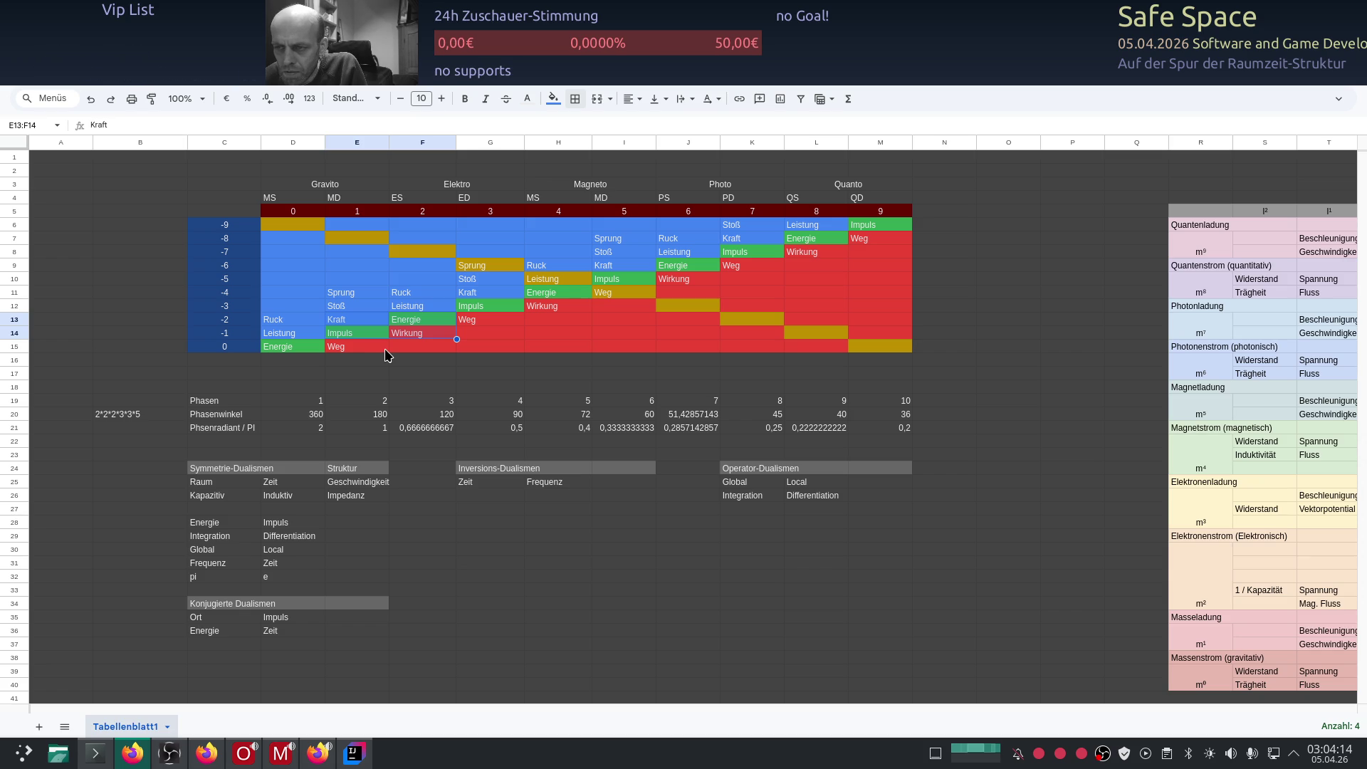
{"action": "left_click", "coordinate": [405, 344]}
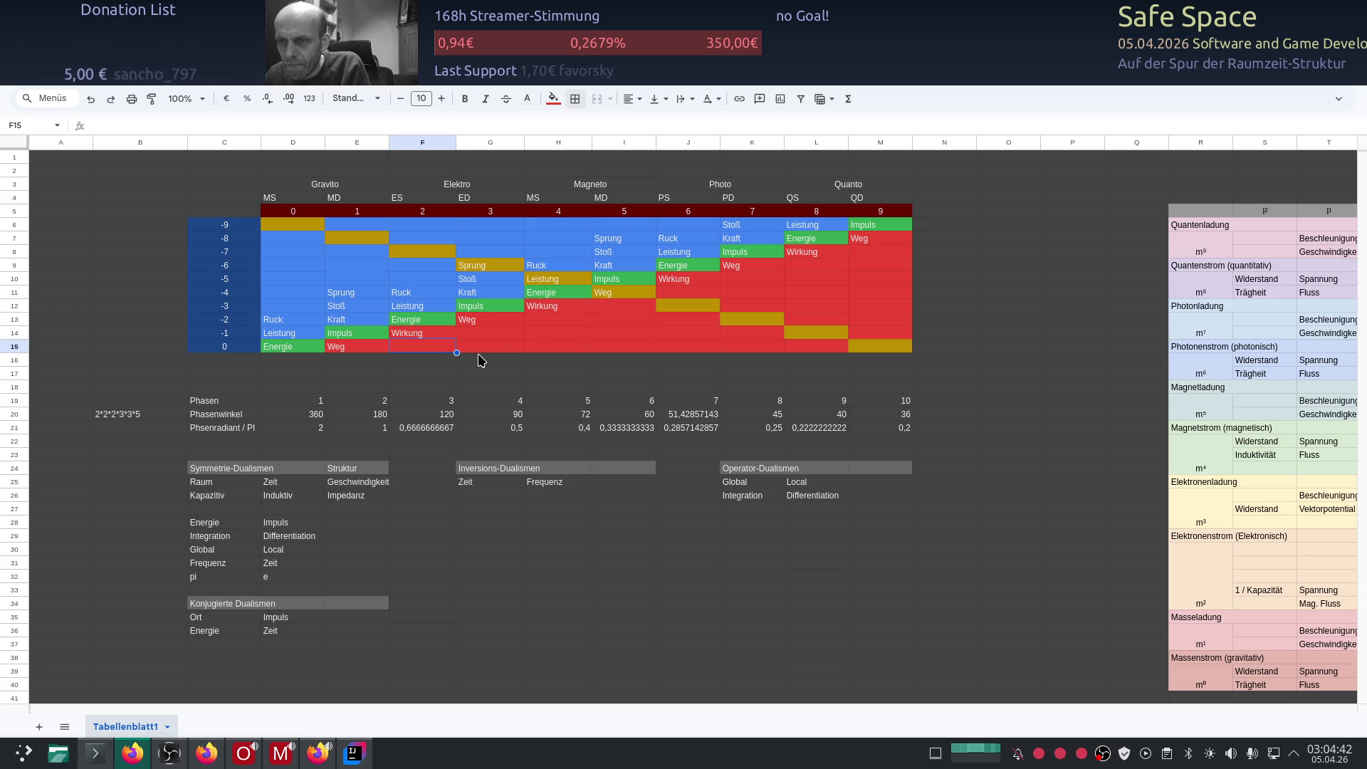
Step: Paste the Leistung, Impuls, Wirkung cells of row 14 into H34
{"action": "left_click_drag", "start_coordinate": [306, 332], "coordinate": [403, 338]}
{"action": "key", "text": "ctrl+c"}
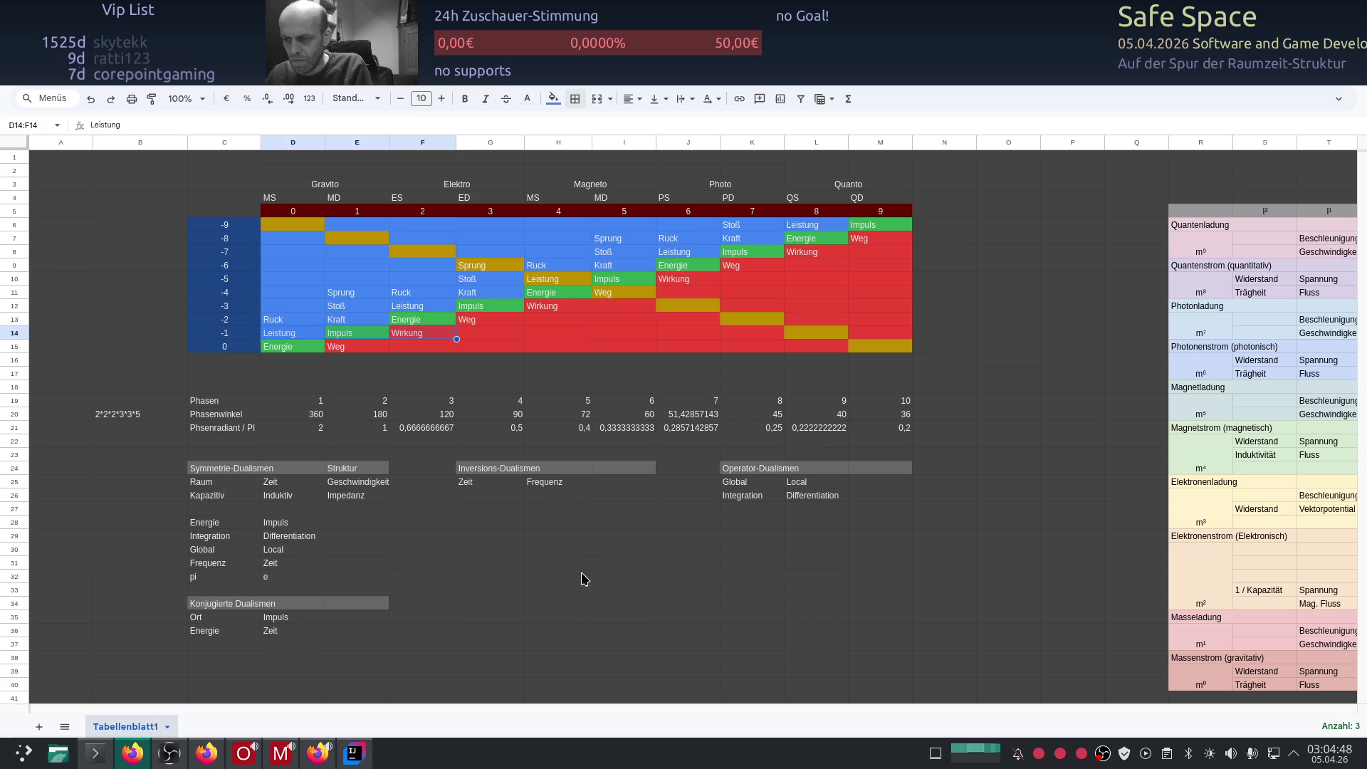
{"action": "left_click", "coordinate": [546, 606]}
{"action": "key", "text": "ctrl+v"}
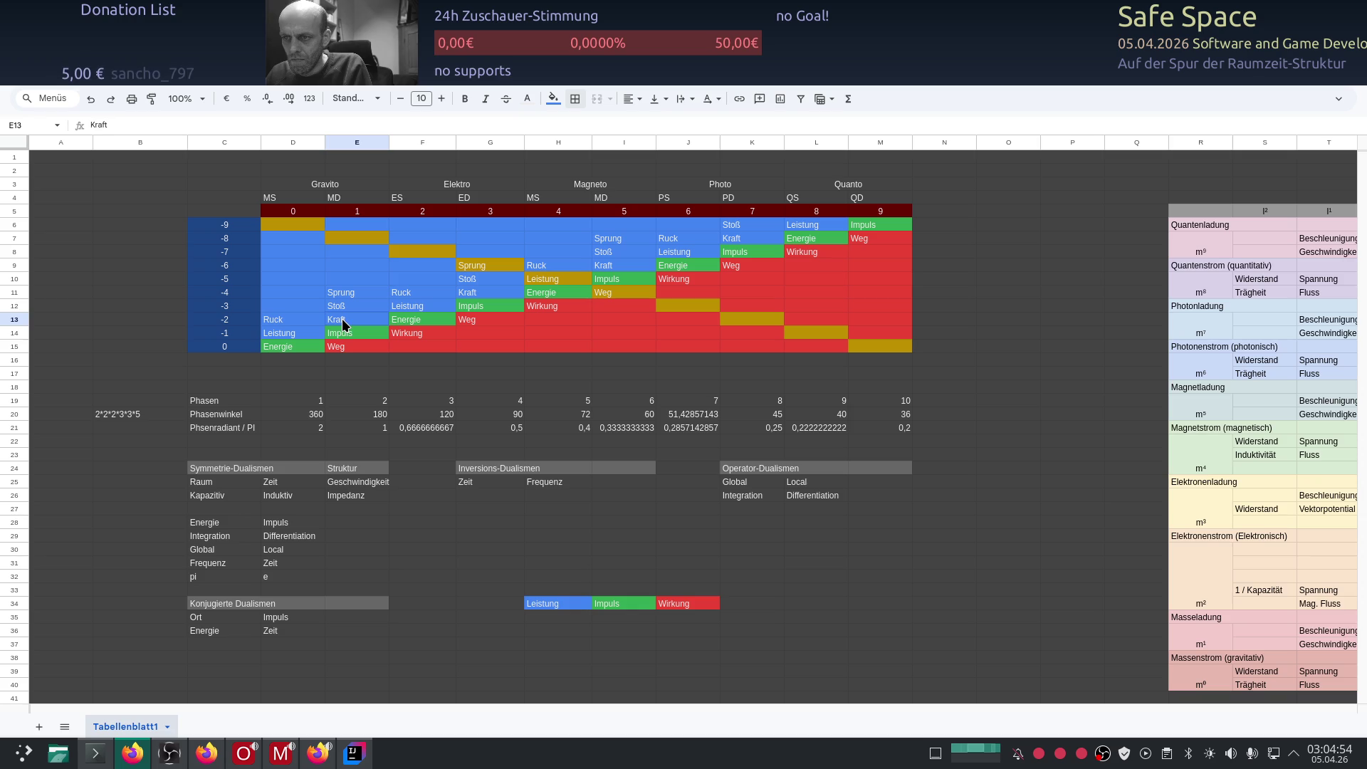
Step: Copy the Kraft, Impuls, Weg column E13:E15 and paste it at I33
{"action": "left_click_drag", "start_coordinate": [342, 319], "coordinate": [345, 349]}
{"action": "key", "text": "ctrl+c"}
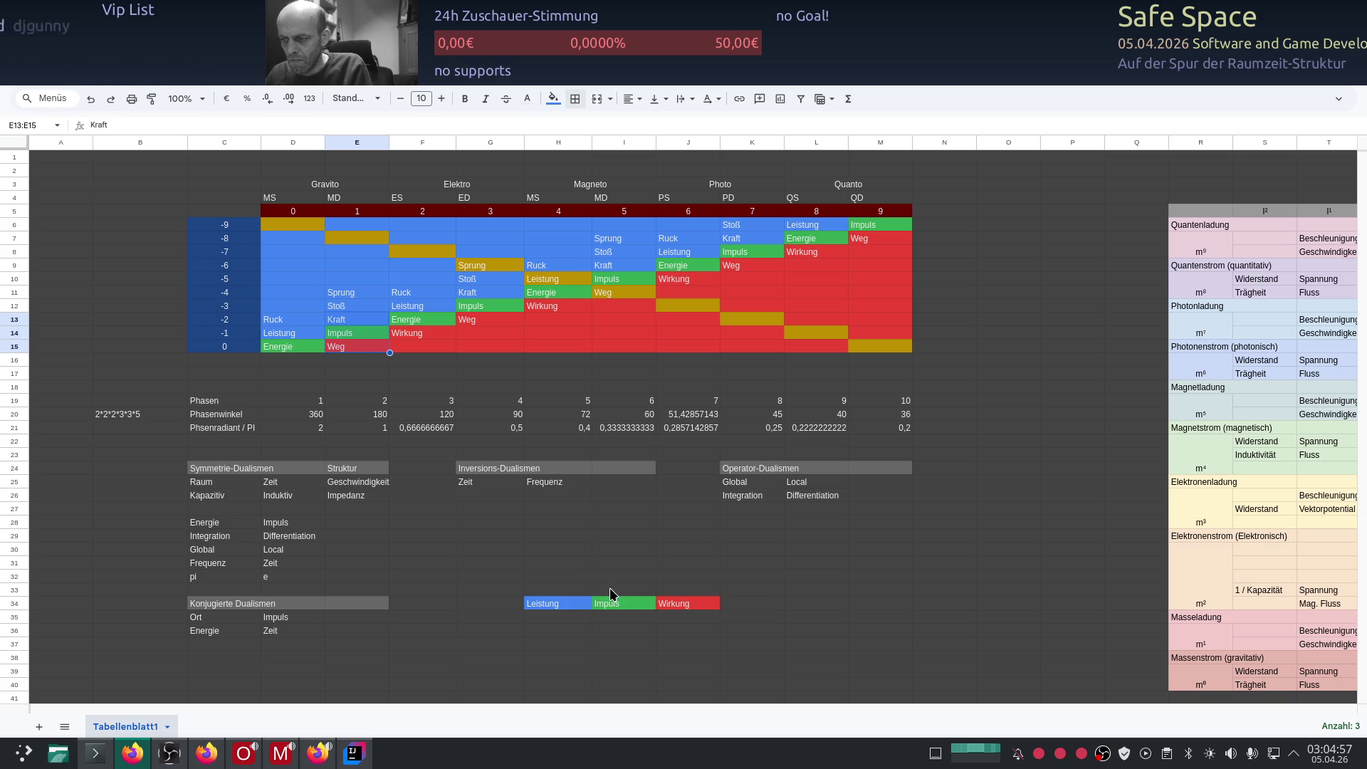
{"action": "left_click", "coordinate": [610, 587]}
{"action": "key", "text": "ctrl+v"}
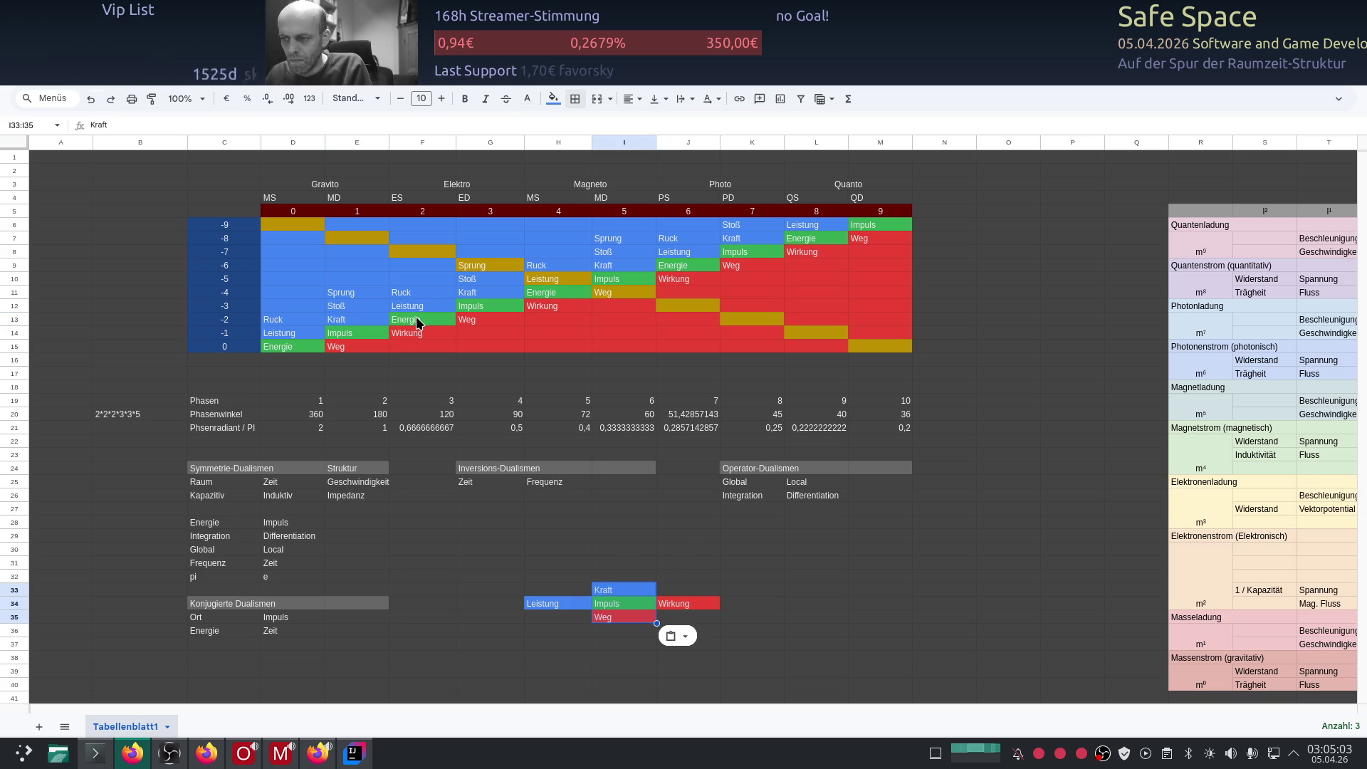
Step: Paste the Kraft, Energie, Weg row from row 13 across row 33
{"action": "left_click_drag", "start_coordinate": [377, 317], "coordinate": [485, 324]}
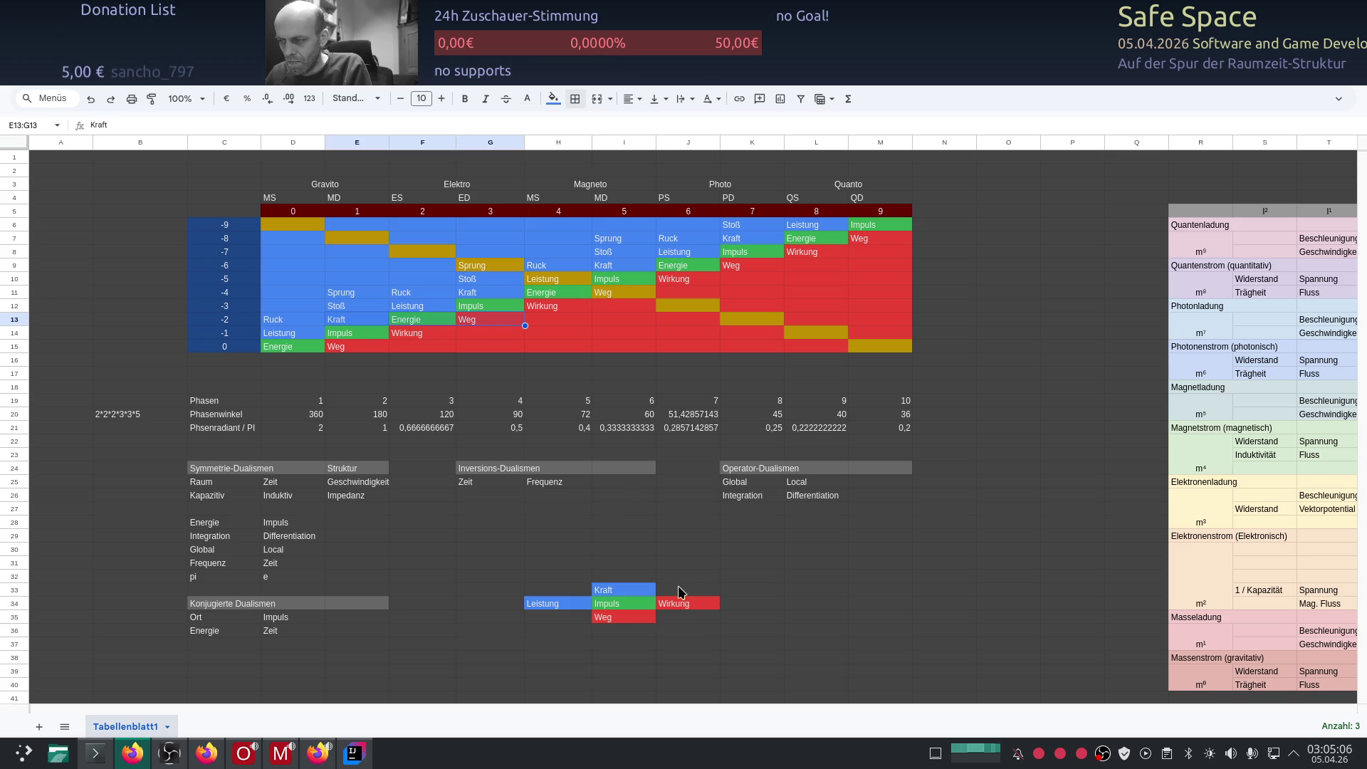
{"action": "left_click", "coordinate": [638, 590]}
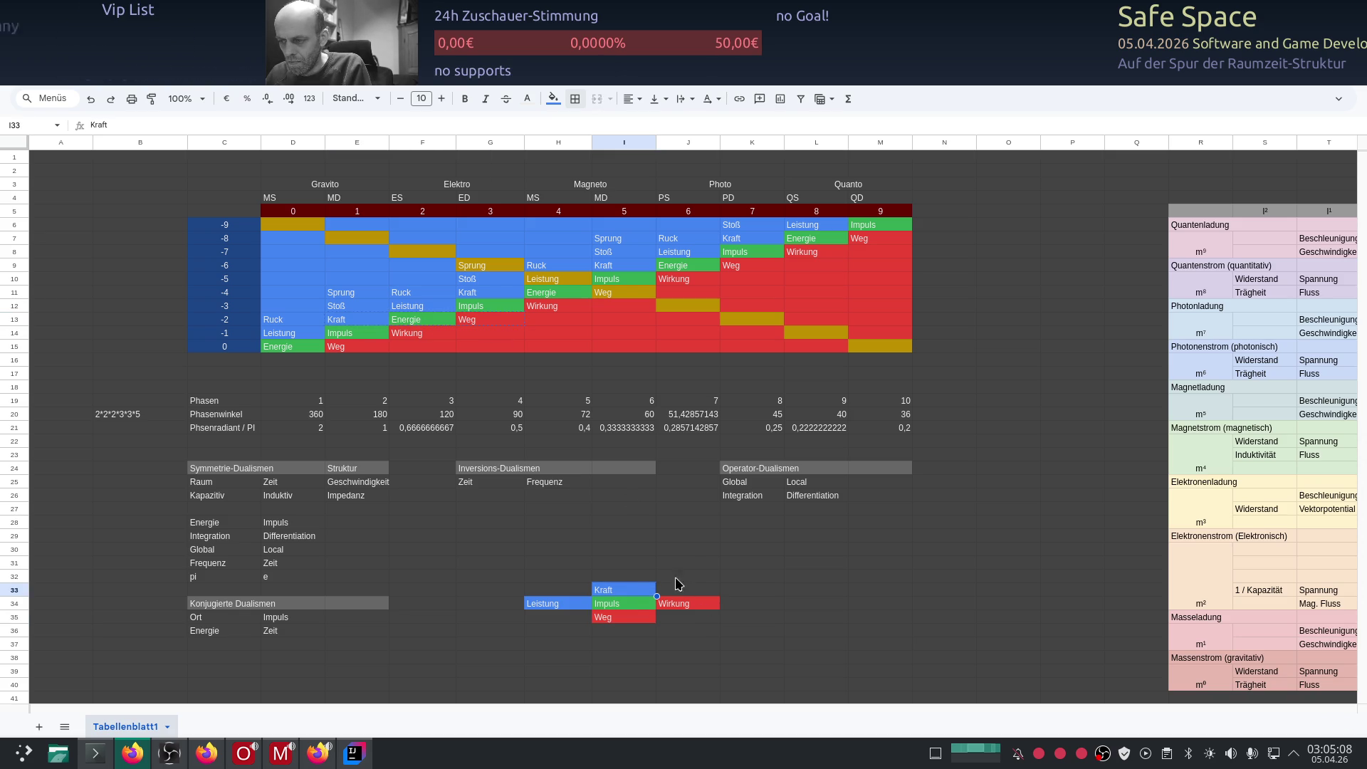
{"action": "key", "text": "ctrl+v"}
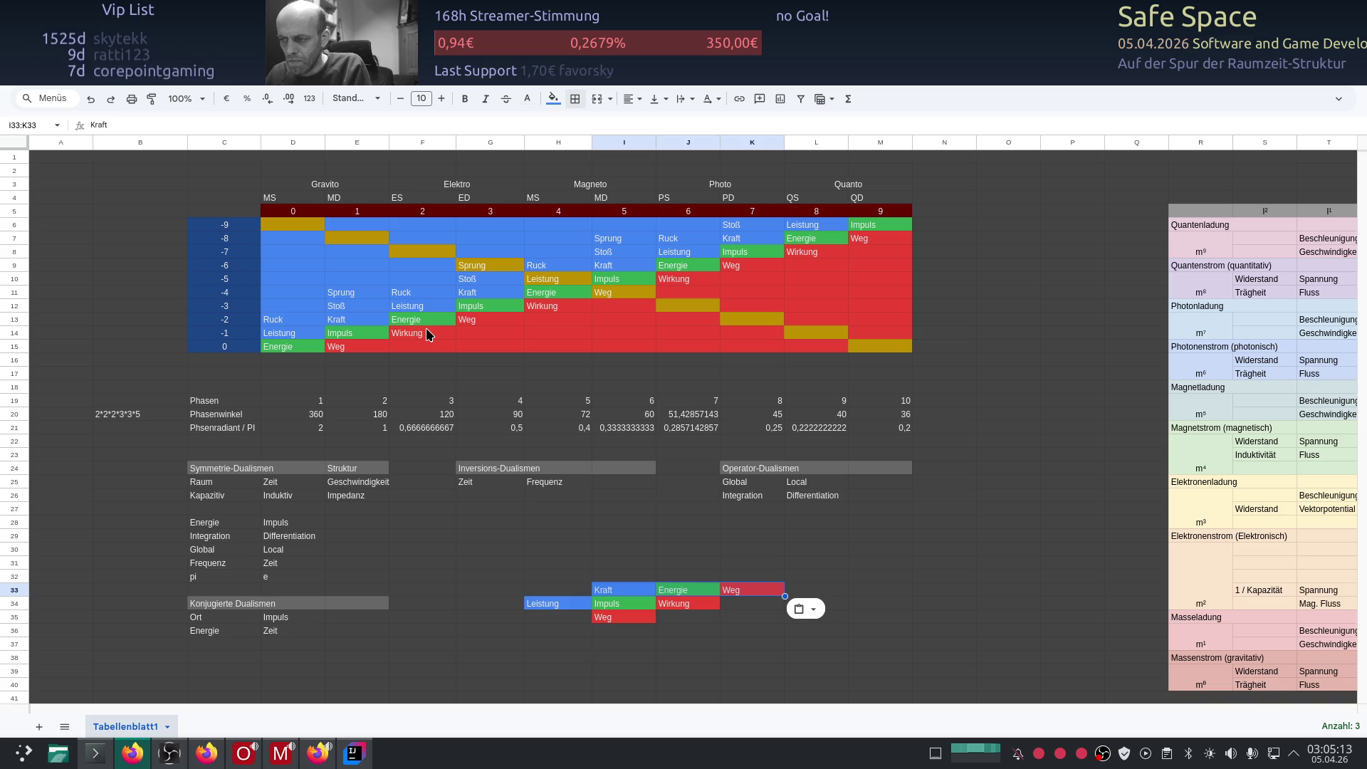
Step: Paste the blue Leistung cell F12 into J32 above Energie and deselect
{"action": "left_click", "coordinate": [423, 304]}
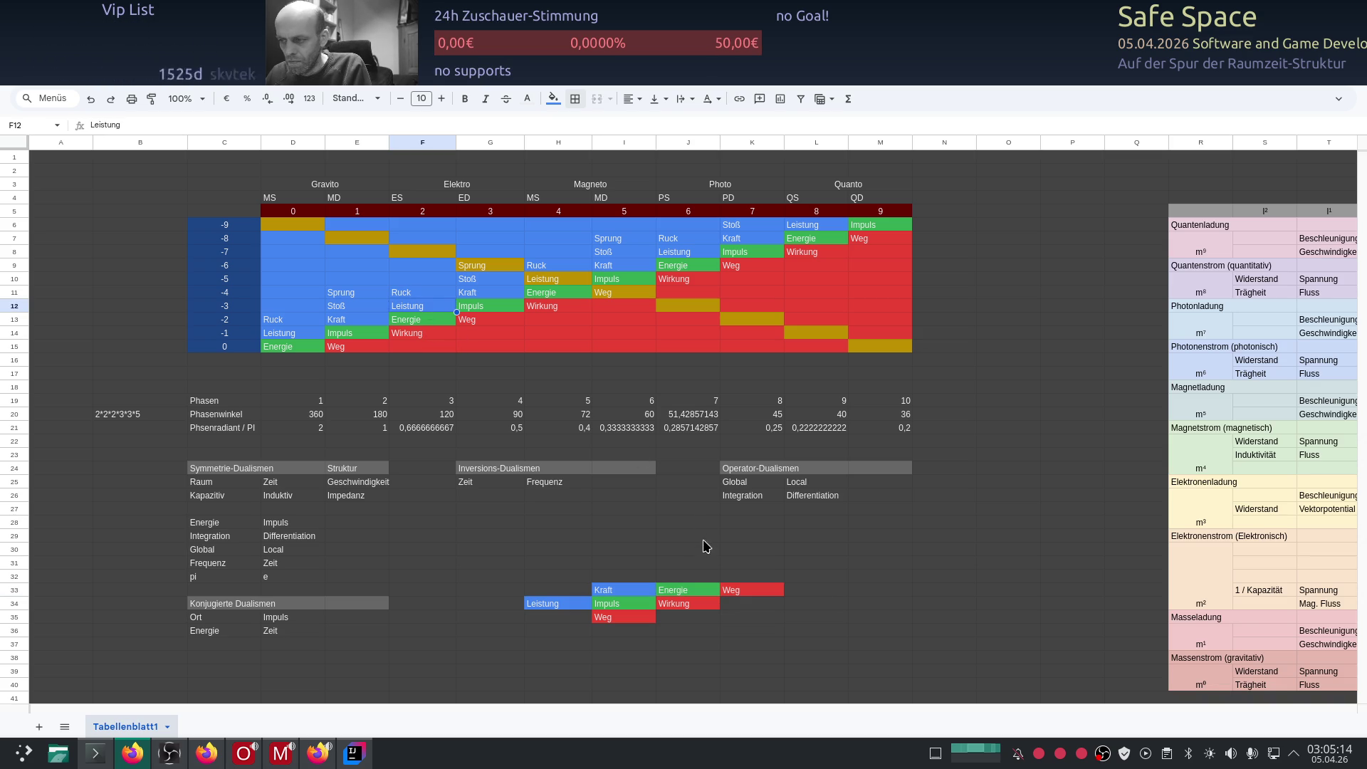
{"action": "left_click", "coordinate": [679, 575]}
{"action": "key", "text": "ctrl+v"}
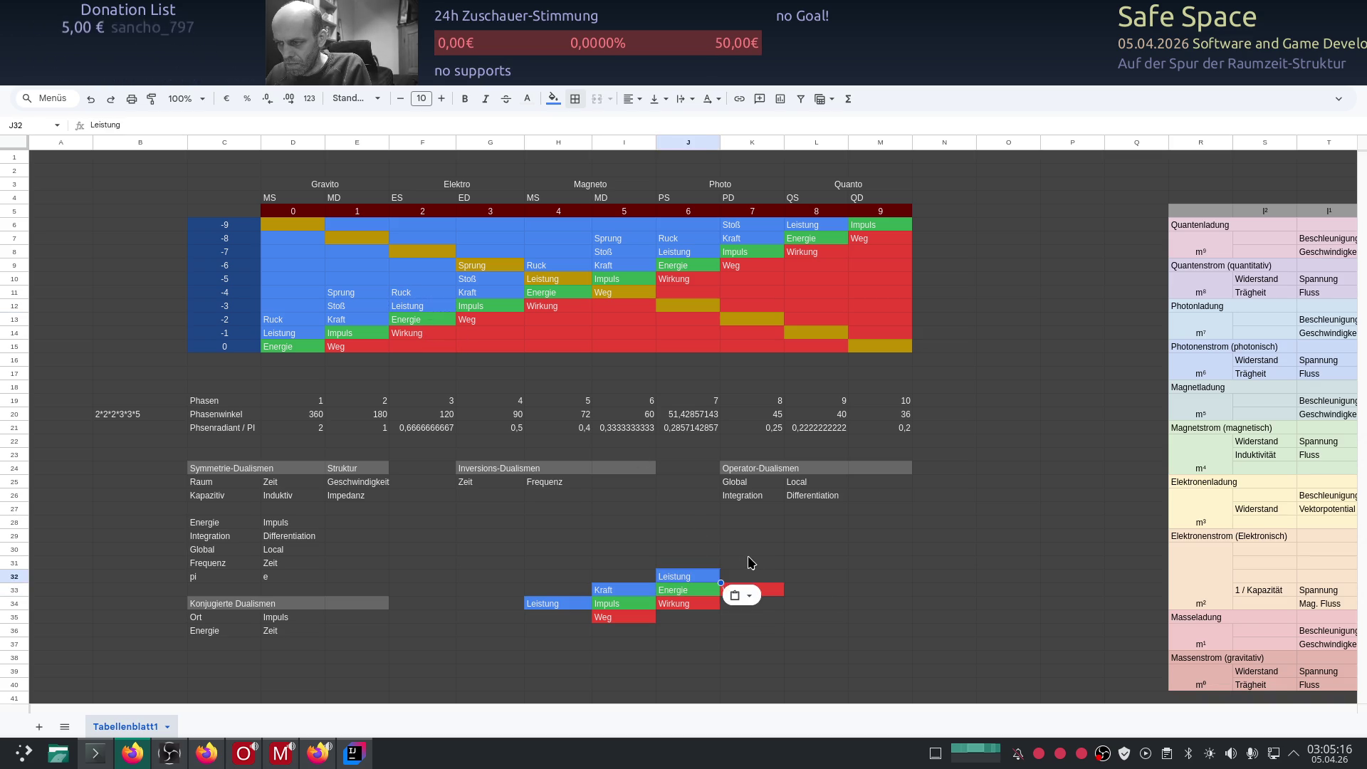
{"action": "left_click", "coordinate": [770, 547]}
{"action": "left_click", "coordinate": [764, 620]}
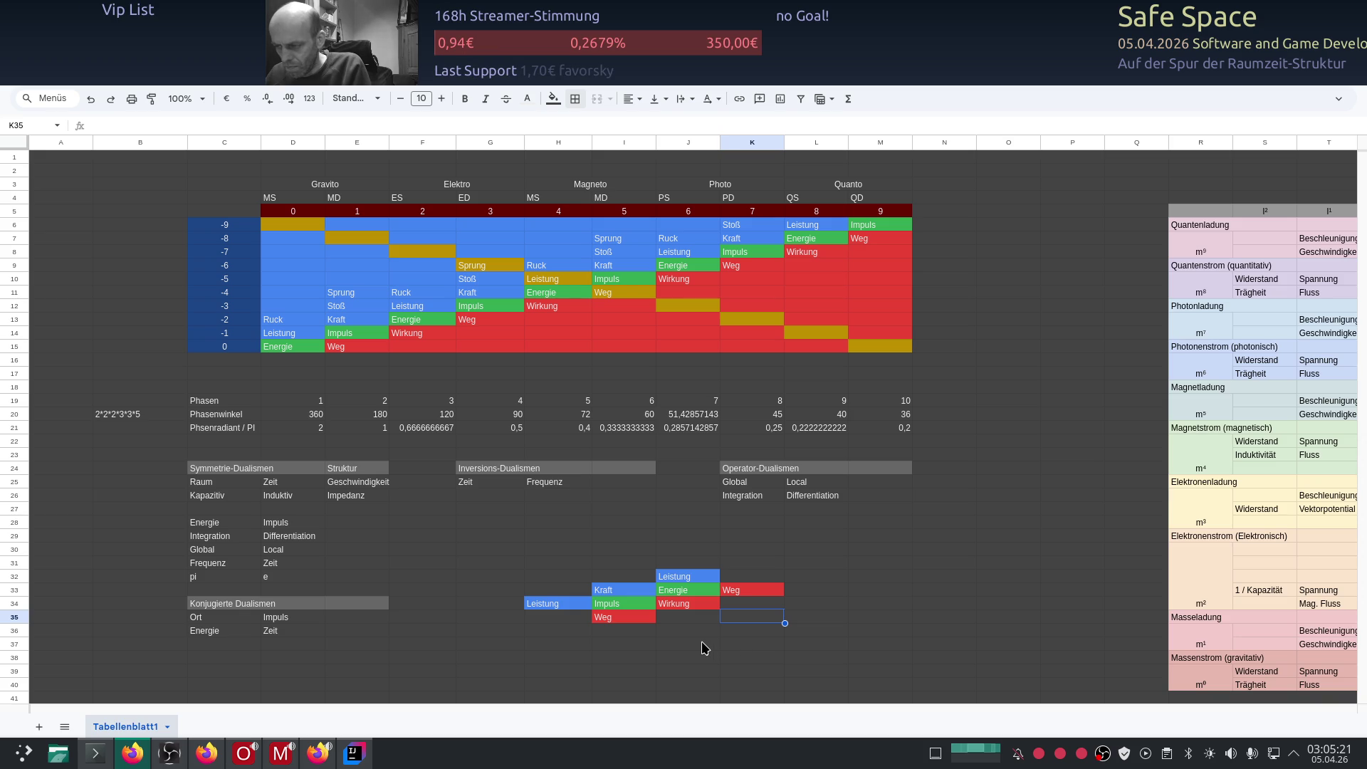
{"action": "left_click", "coordinate": [808, 563]}
{"action": "scroll", "coordinate": [809, 563], "scroll_direction": "down", "scroll_amount": 1}
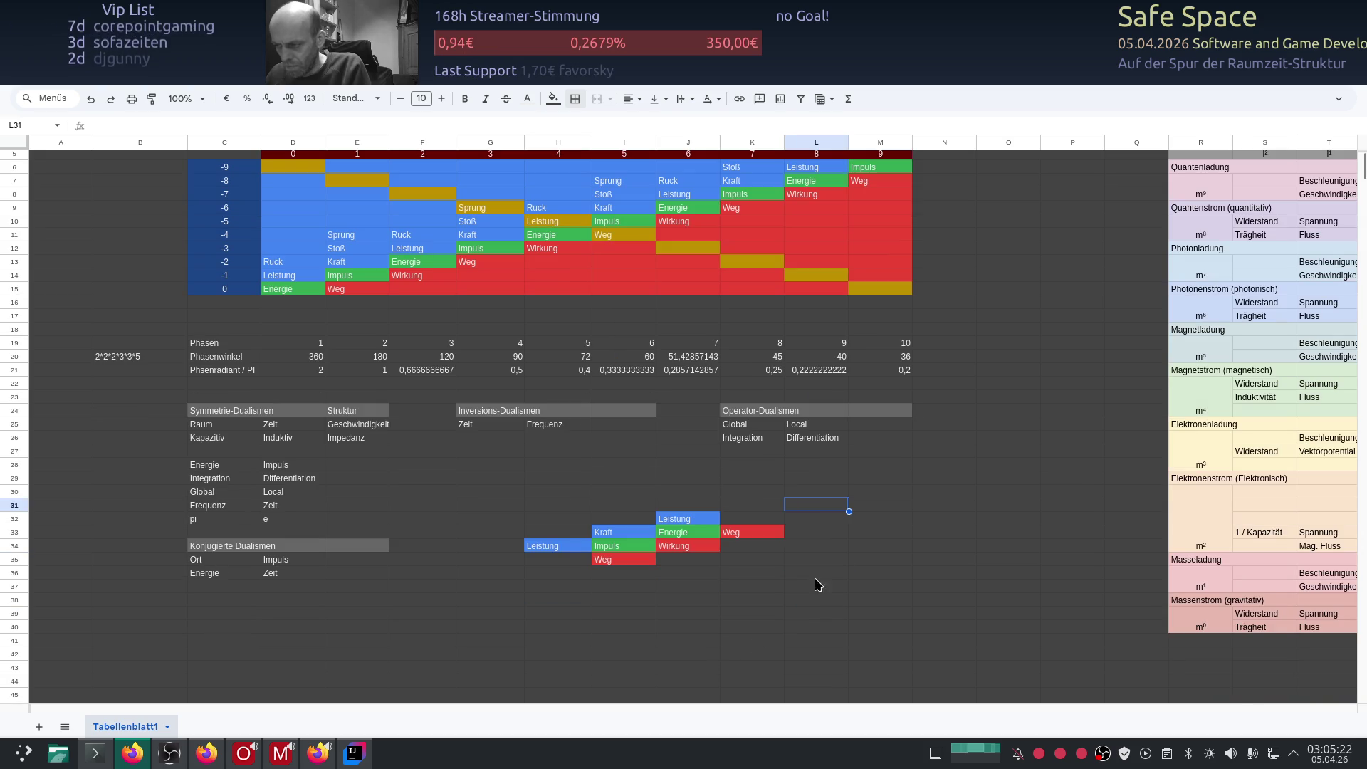
{"action": "left_click", "coordinate": [983, 483]}
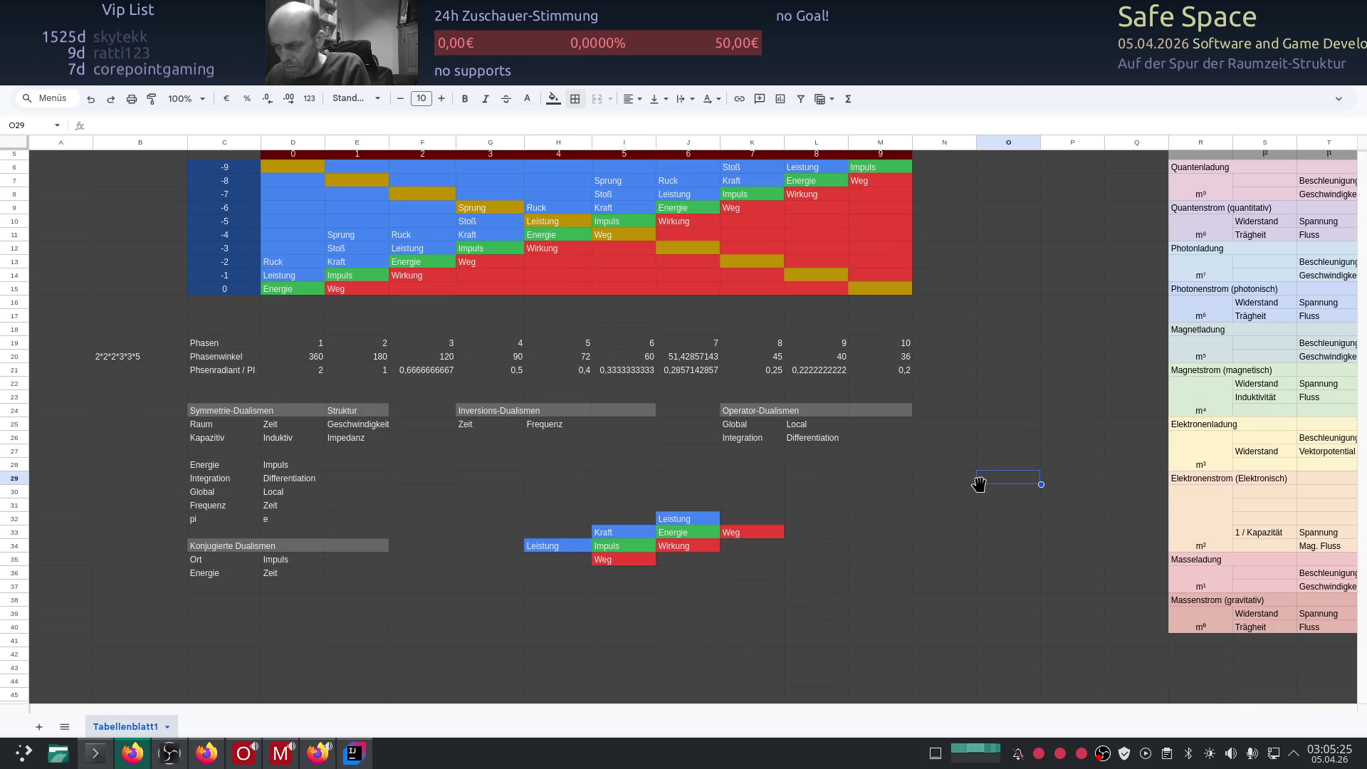
{"action": "scroll", "coordinate": [972, 508], "scroll_direction": "up", "scroll_amount": 1}
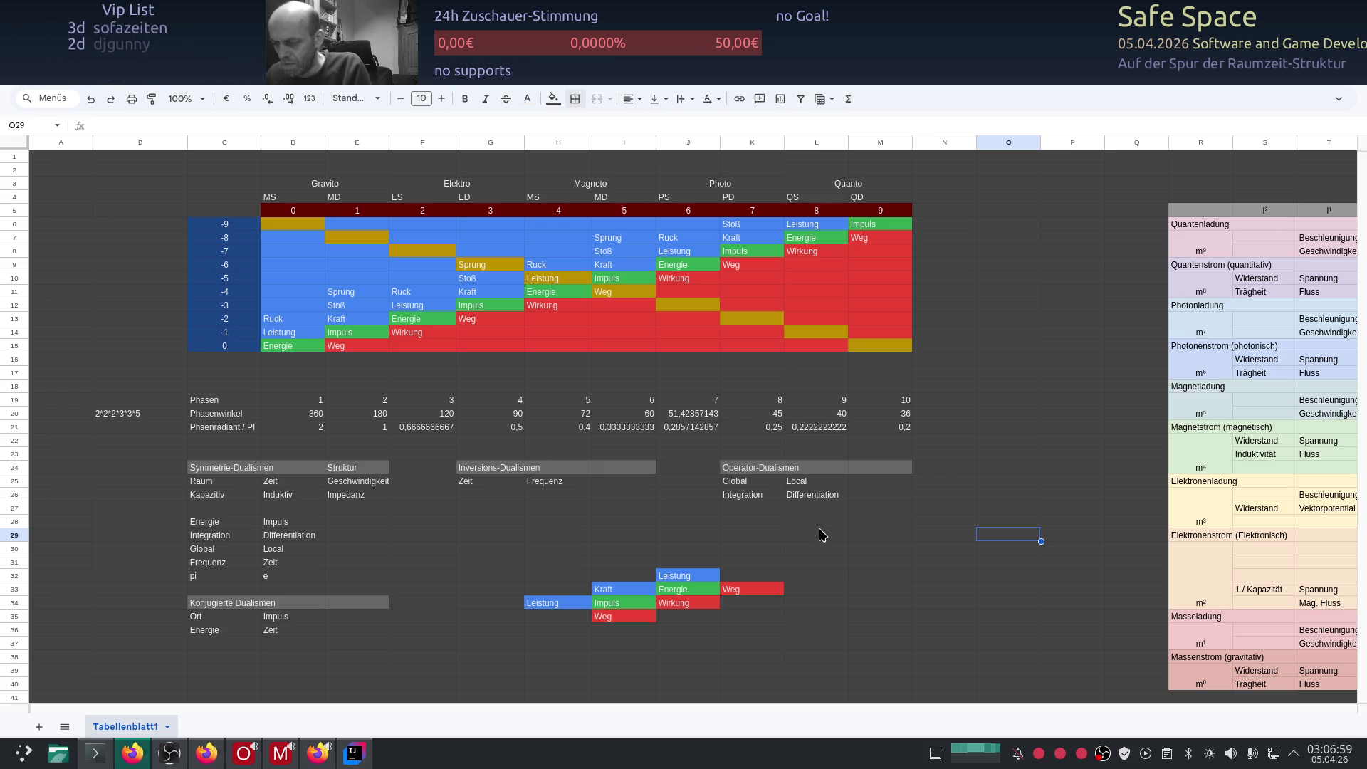
{"action": "scroll", "coordinate": [738, 615], "scroll_direction": "down", "scroll_amount": 1}
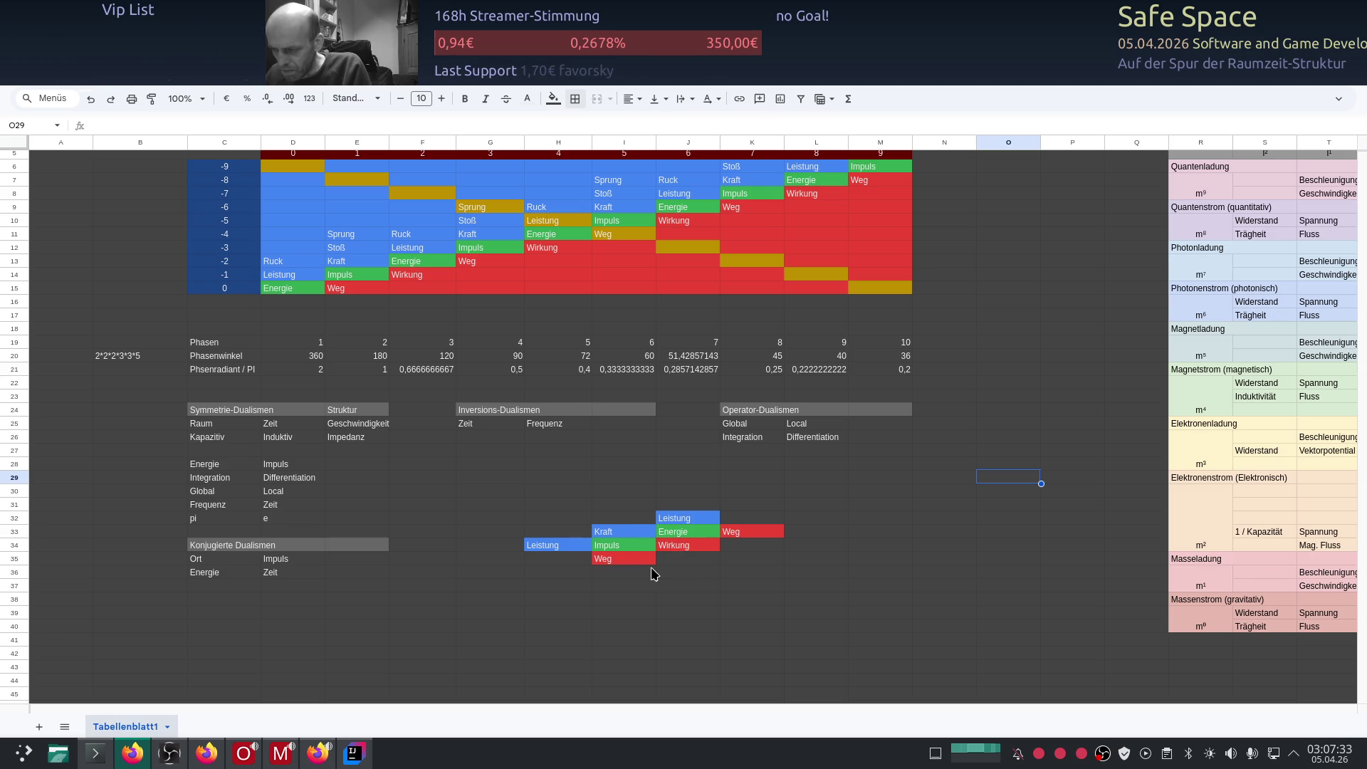
{"action": "scroll", "coordinate": [656, 588], "scroll_direction": "down", "scroll_amount": 1}
{"action": "scroll", "coordinate": [659, 583], "scroll_direction": "up", "scroll_amount": 1}
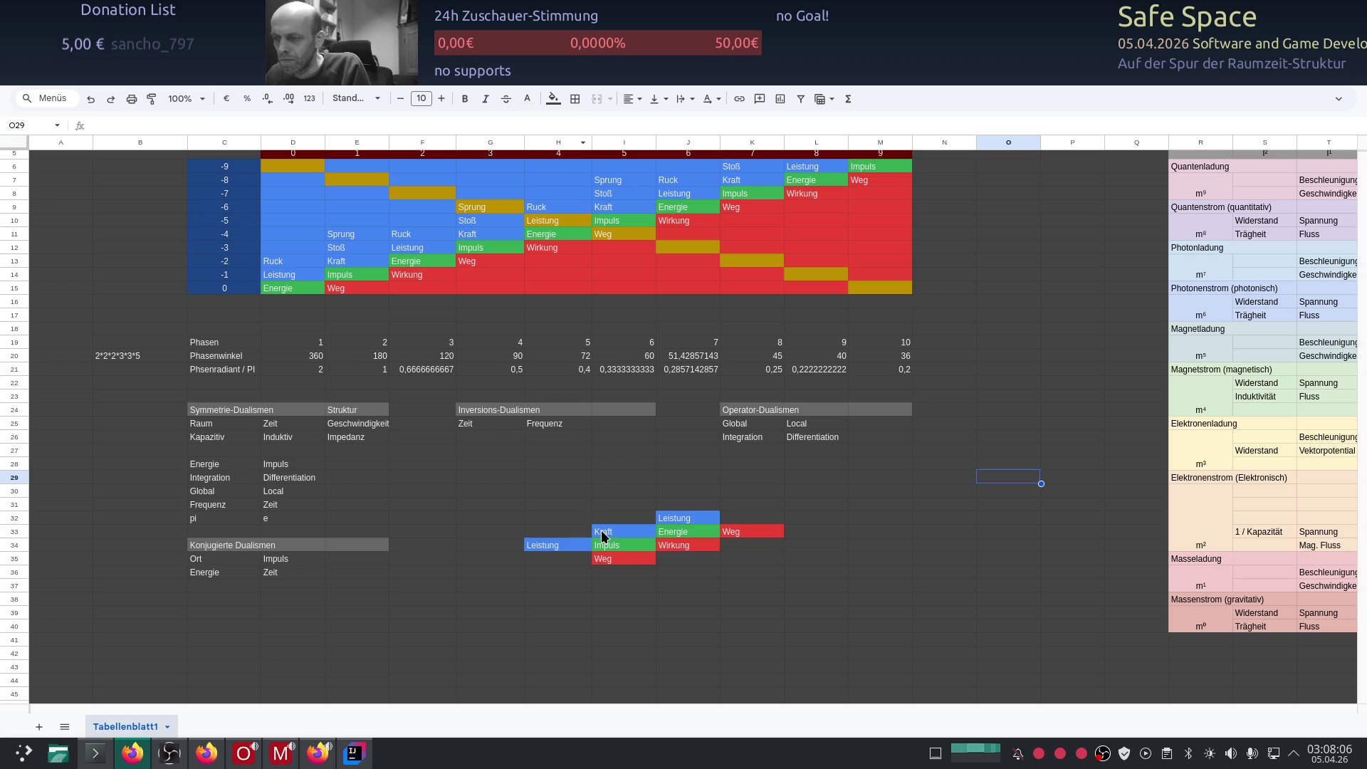
{"action": "left_click_drag", "start_coordinate": [610, 536], "coordinate": [687, 542]}
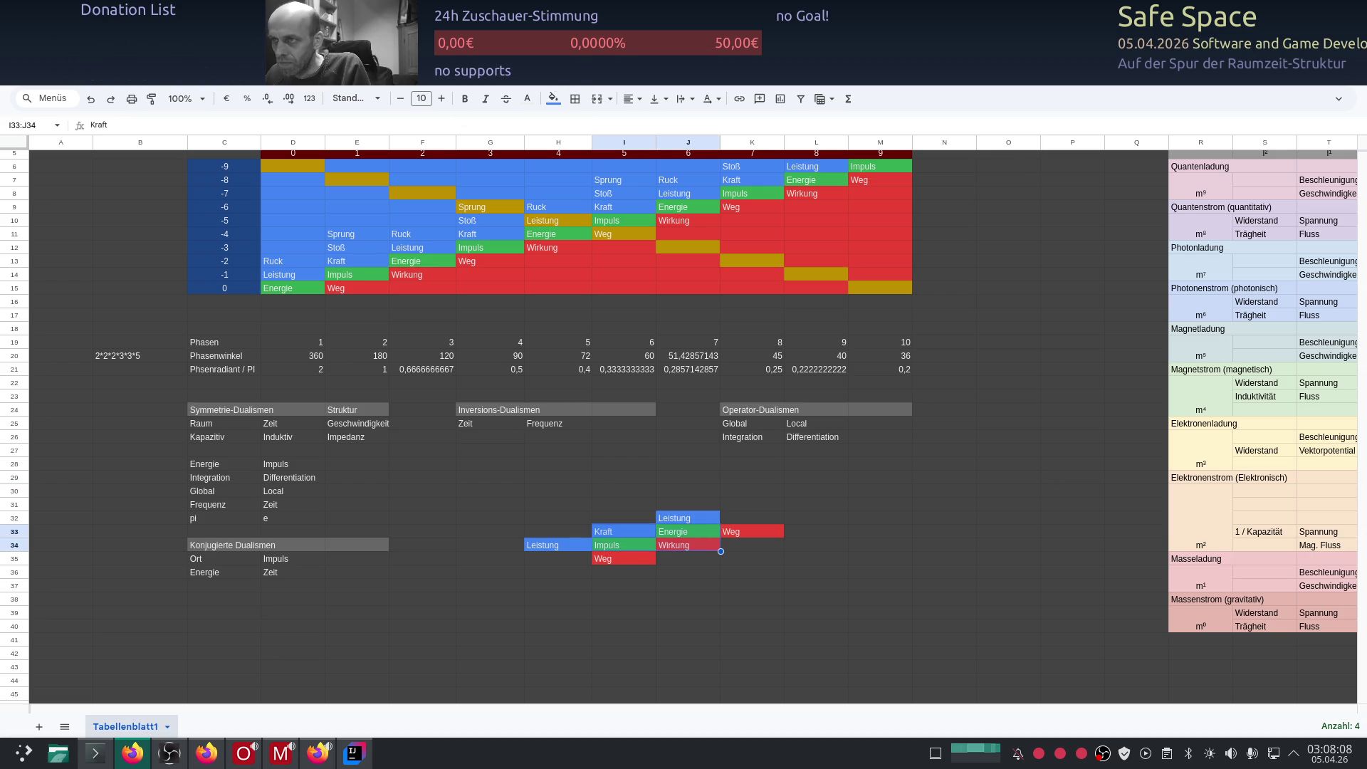
Step: Apply a white outer border (Rahmenlinien) to the I33:J34 block and deselect it
{"action": "left_click", "coordinate": [576, 101]}
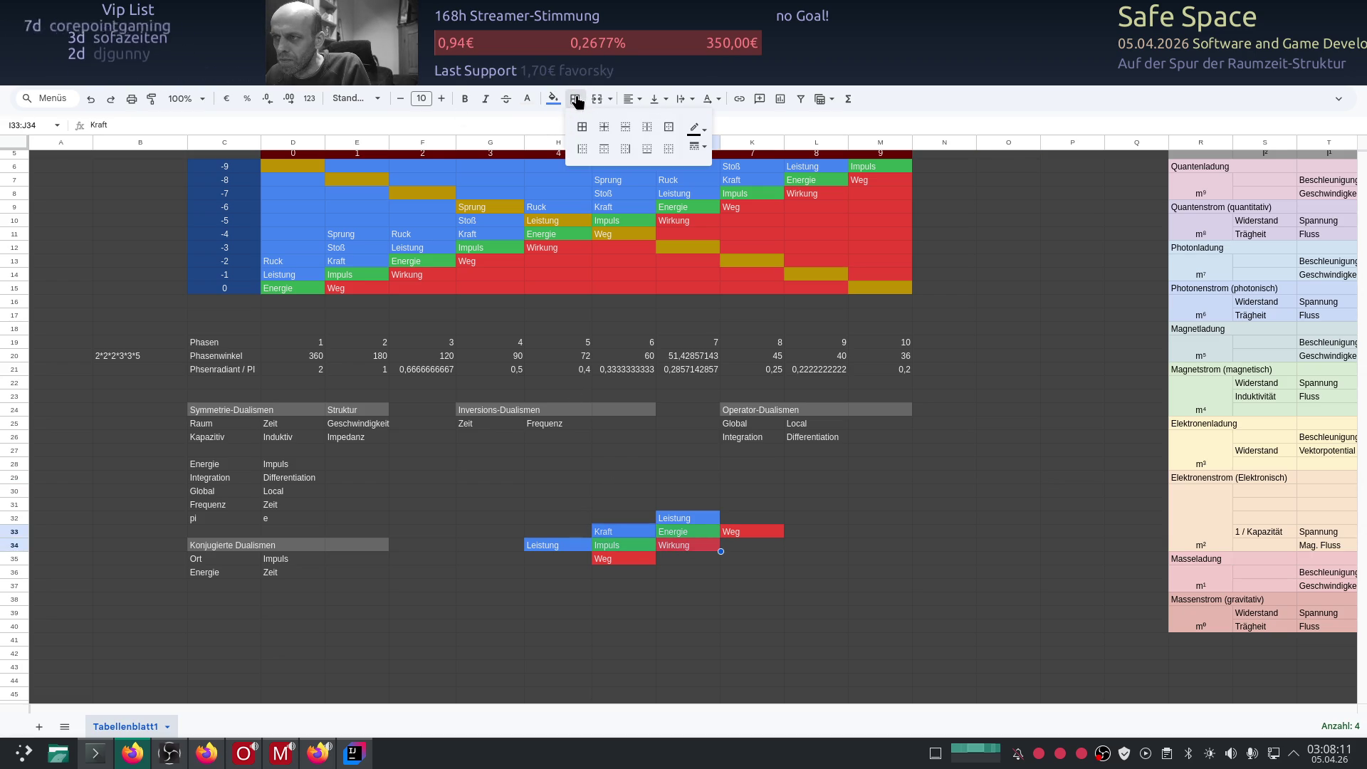
{"action": "left_click", "coordinate": [668, 127]}
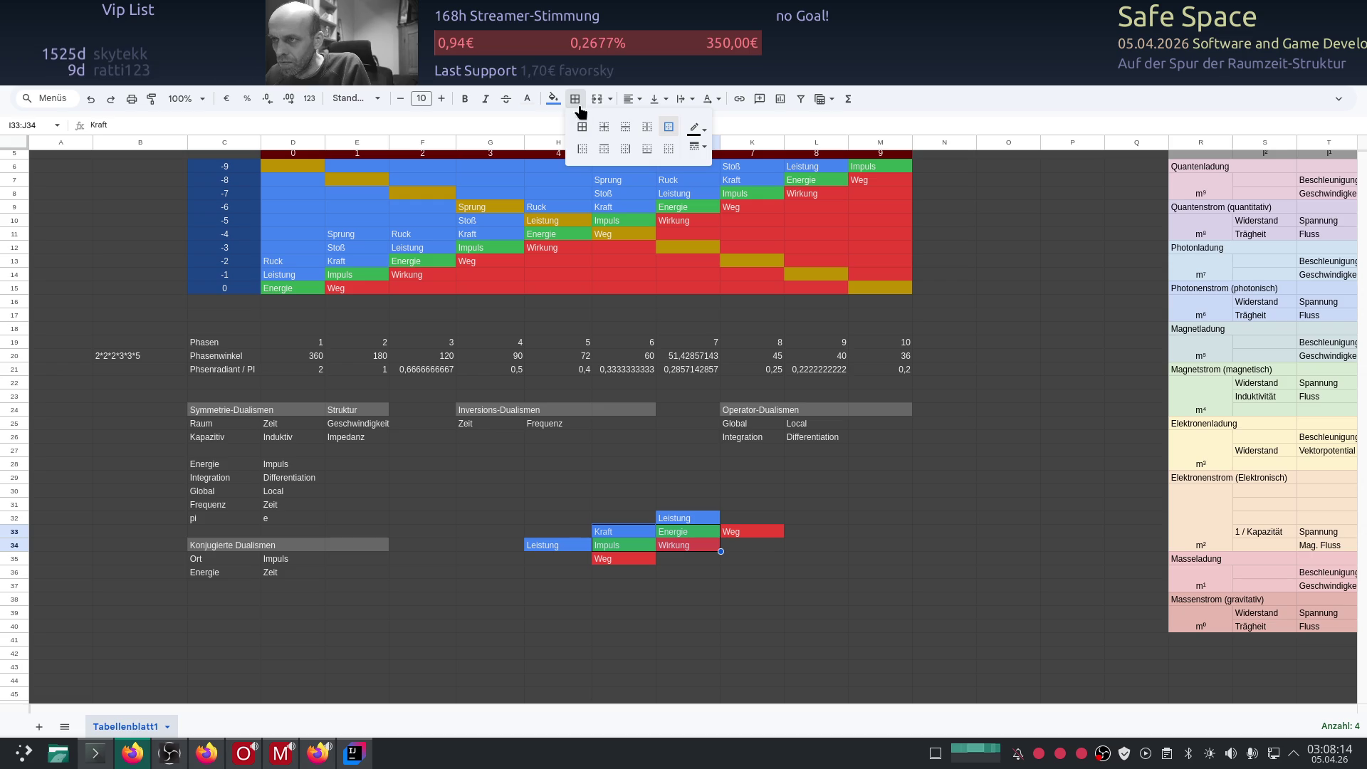
{"action": "left_click", "coordinate": [695, 127]}
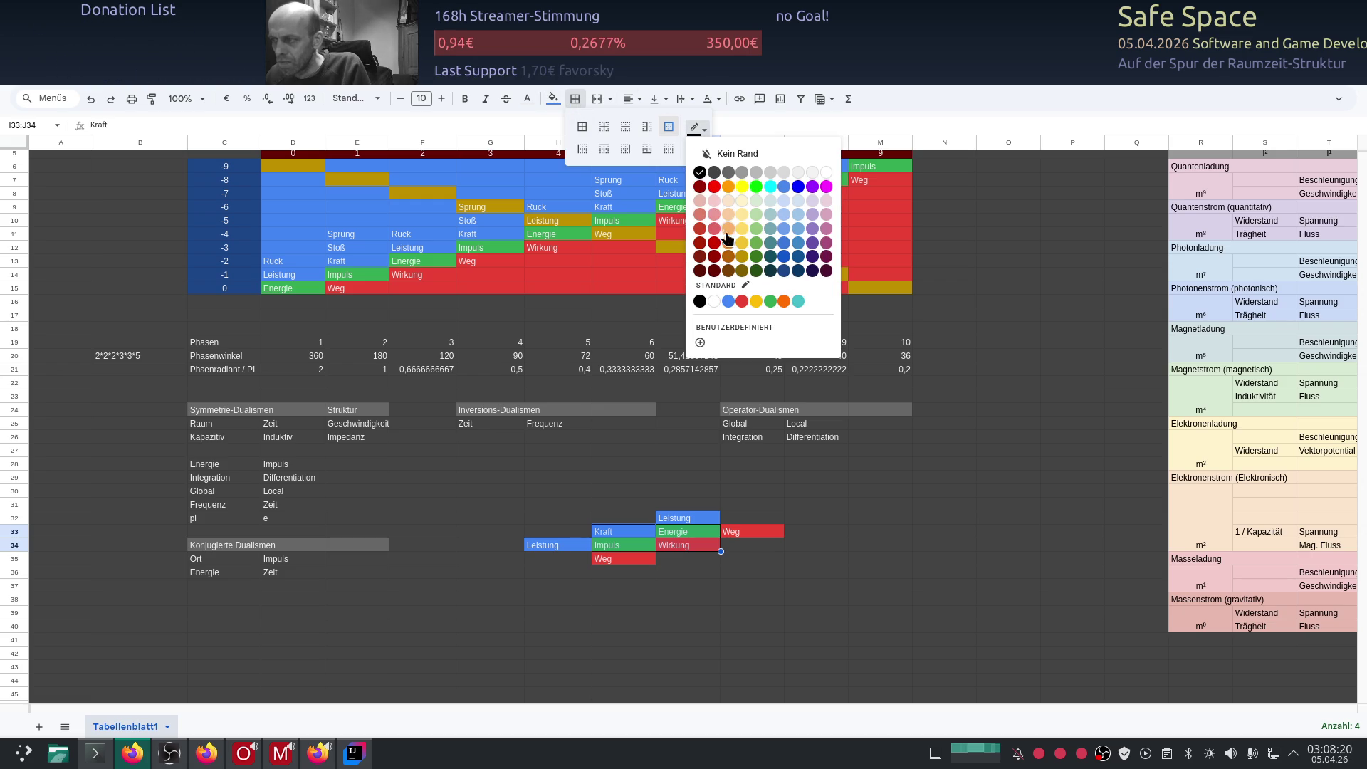
{"action": "left_click", "coordinate": [714, 302]}
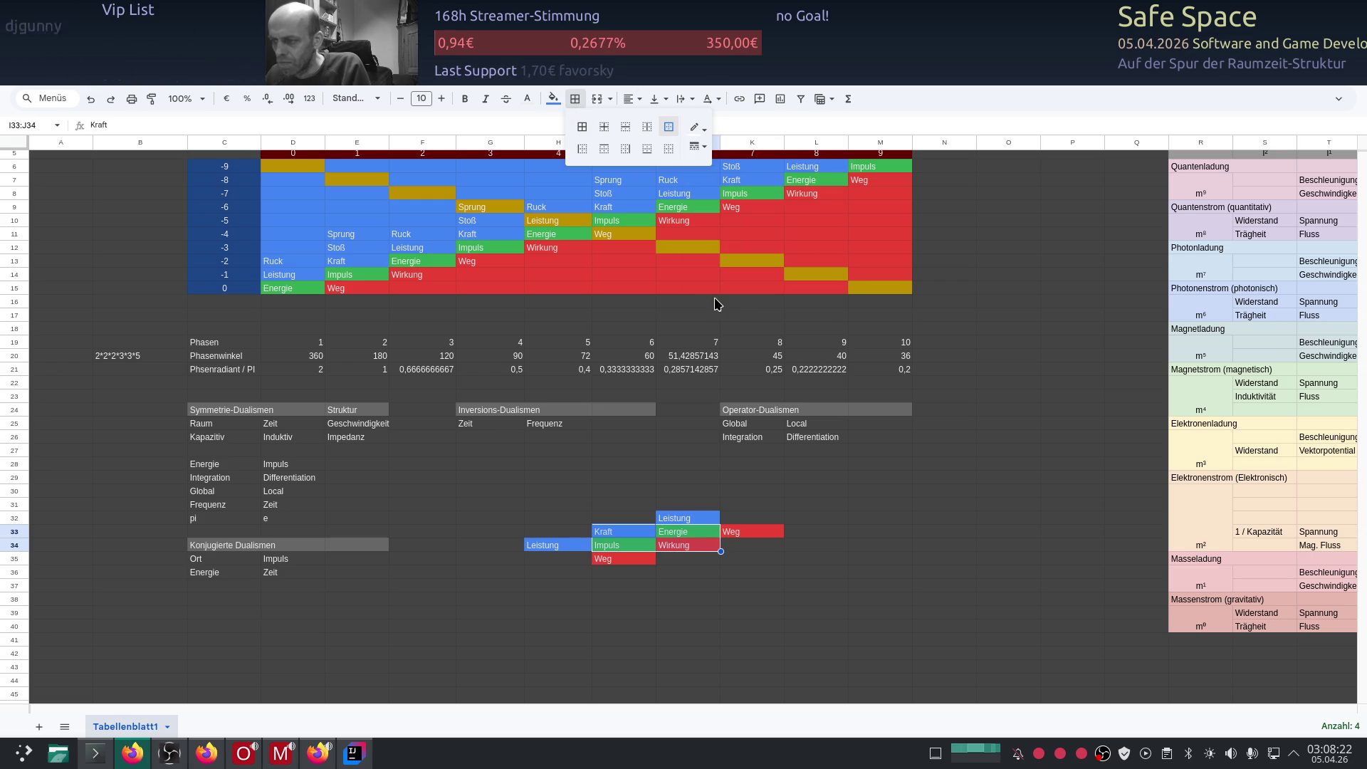
{"action": "left_click", "coordinate": [525, 455]}
{"action": "scroll", "coordinate": [844, 475], "scroll_direction": "down", "scroll_amount": 1}
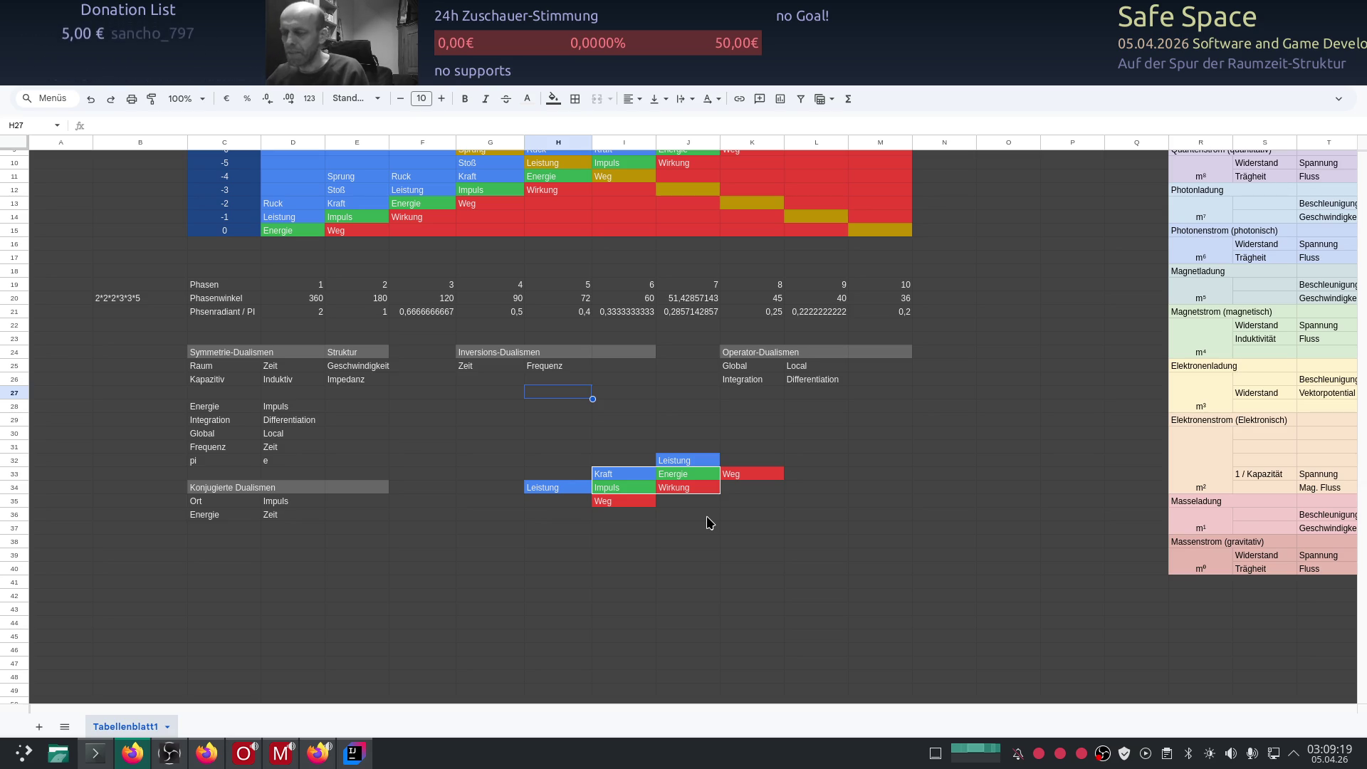
{"action": "scroll", "coordinate": [771, 474], "scroll_direction": "up", "scroll_amount": 2}
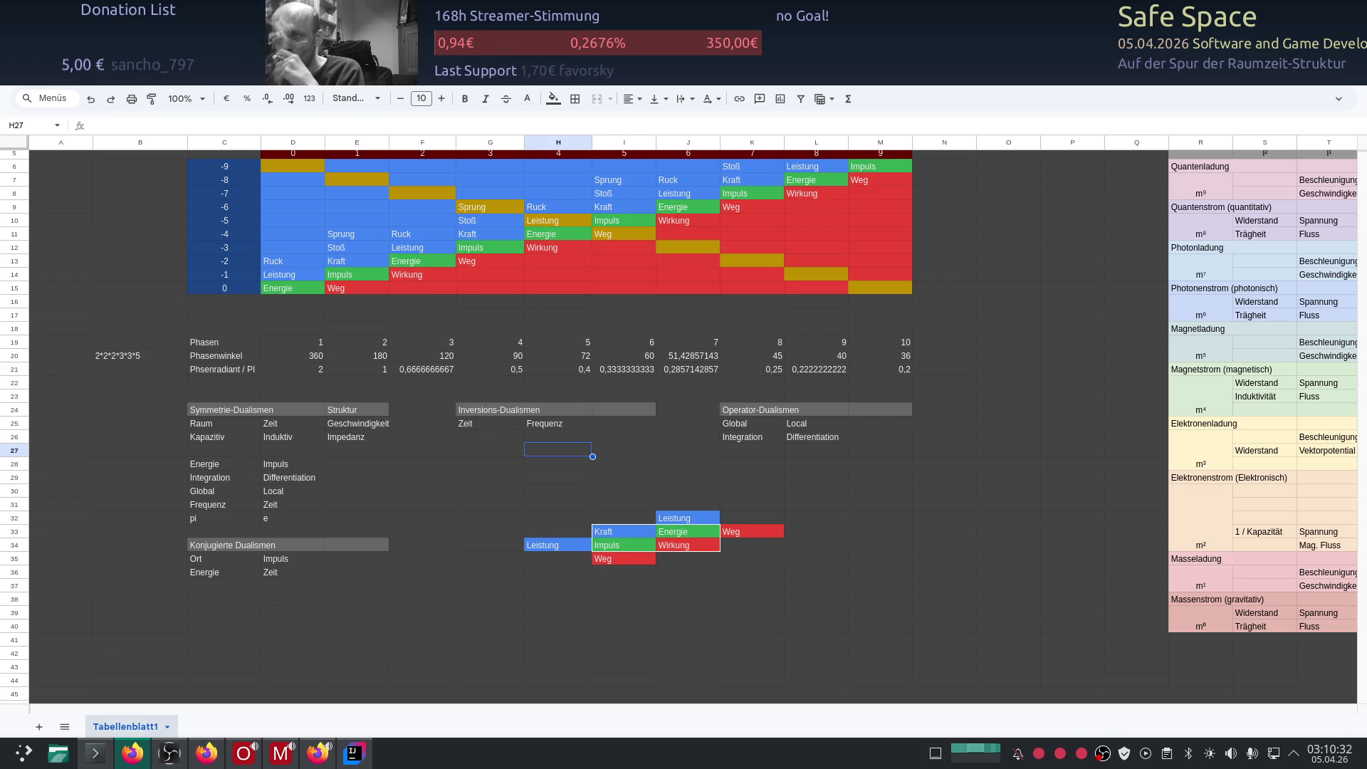
Step: Switch from Google Sheets to the ChatGPT pendulum conversation
{"action": "key", "text": "alt+Tab"}
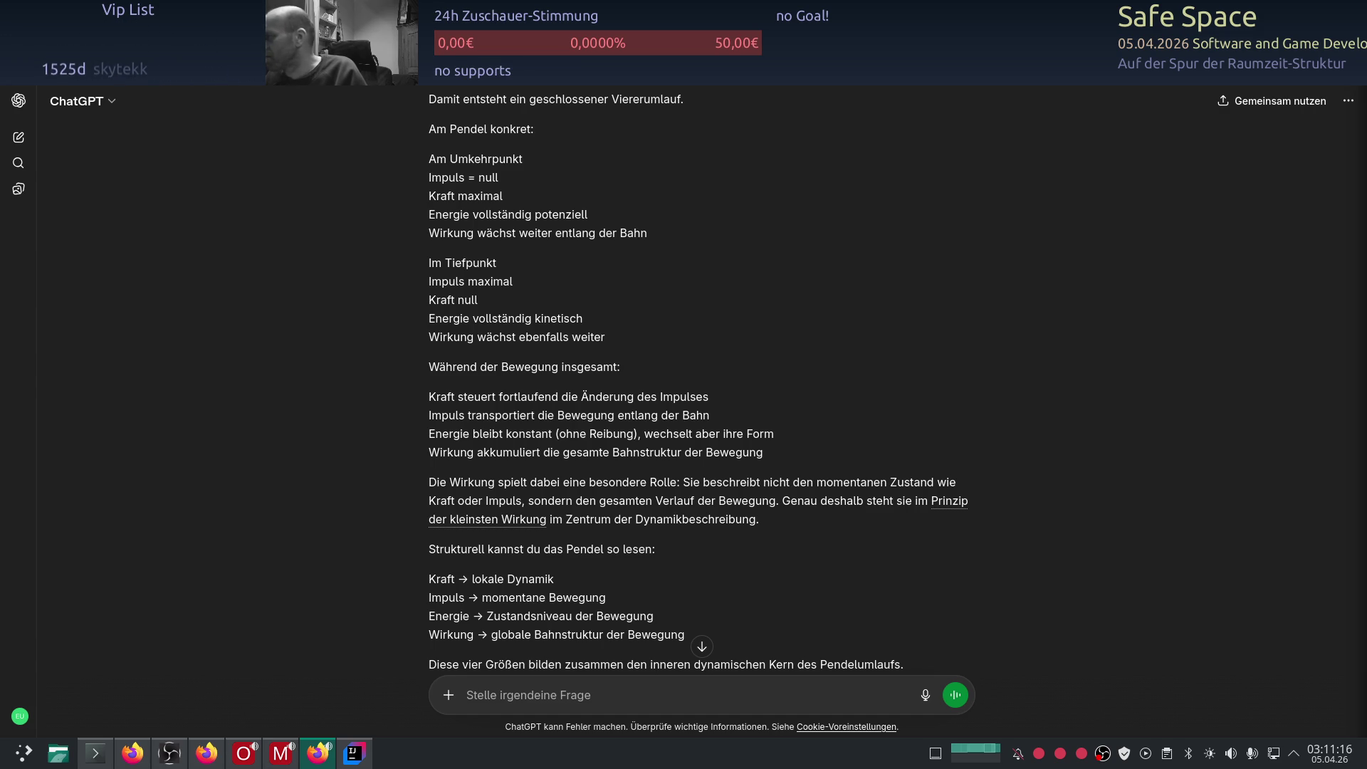
{"action": "scroll", "coordinate": [855, 326], "scroll_direction": "up", "scroll_amount": 1}
{"action": "scroll", "coordinate": [739, 284], "scroll_direction": "up", "scroll_amount": 3}
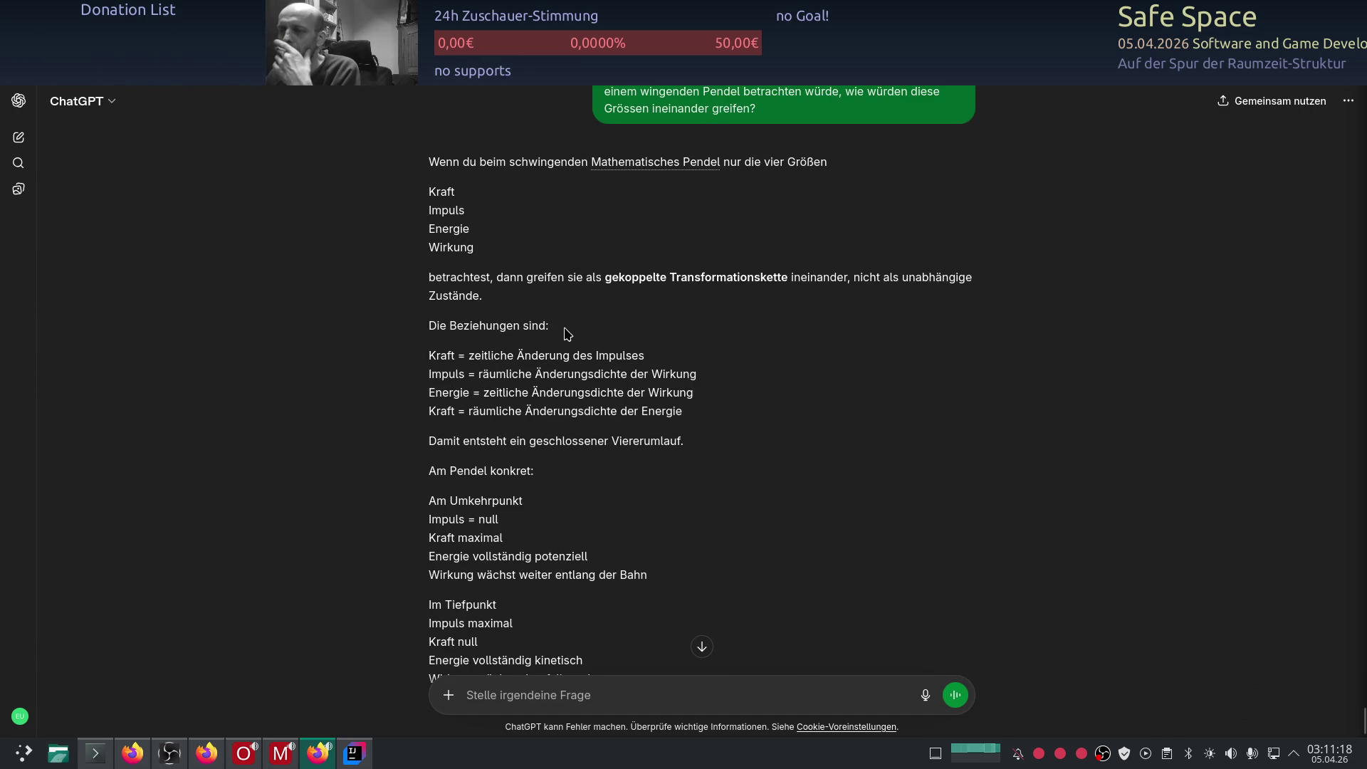
{"action": "scroll", "coordinate": [678, 348], "scroll_direction": "down", "scroll_amount": 3}
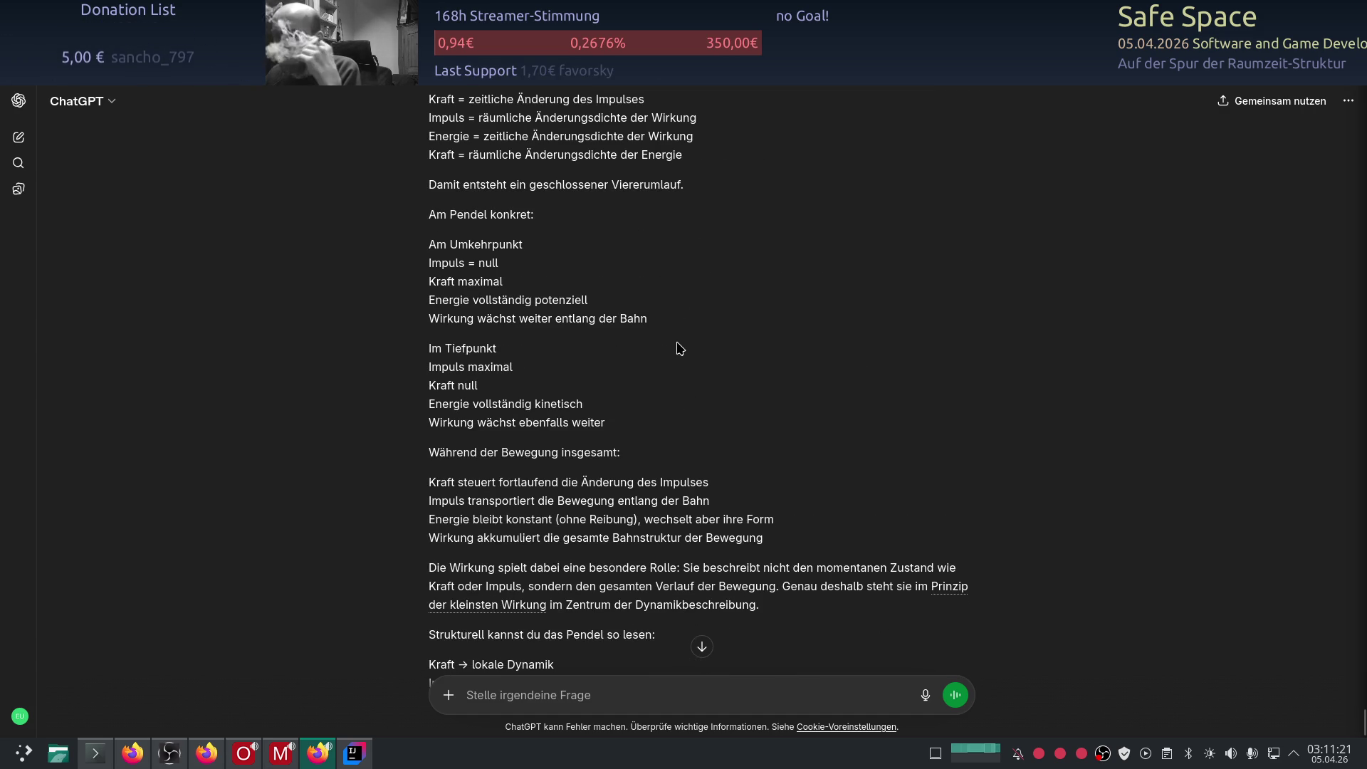
{"action": "scroll", "coordinate": [698, 431], "scroll_direction": "down", "scroll_amount": 2}
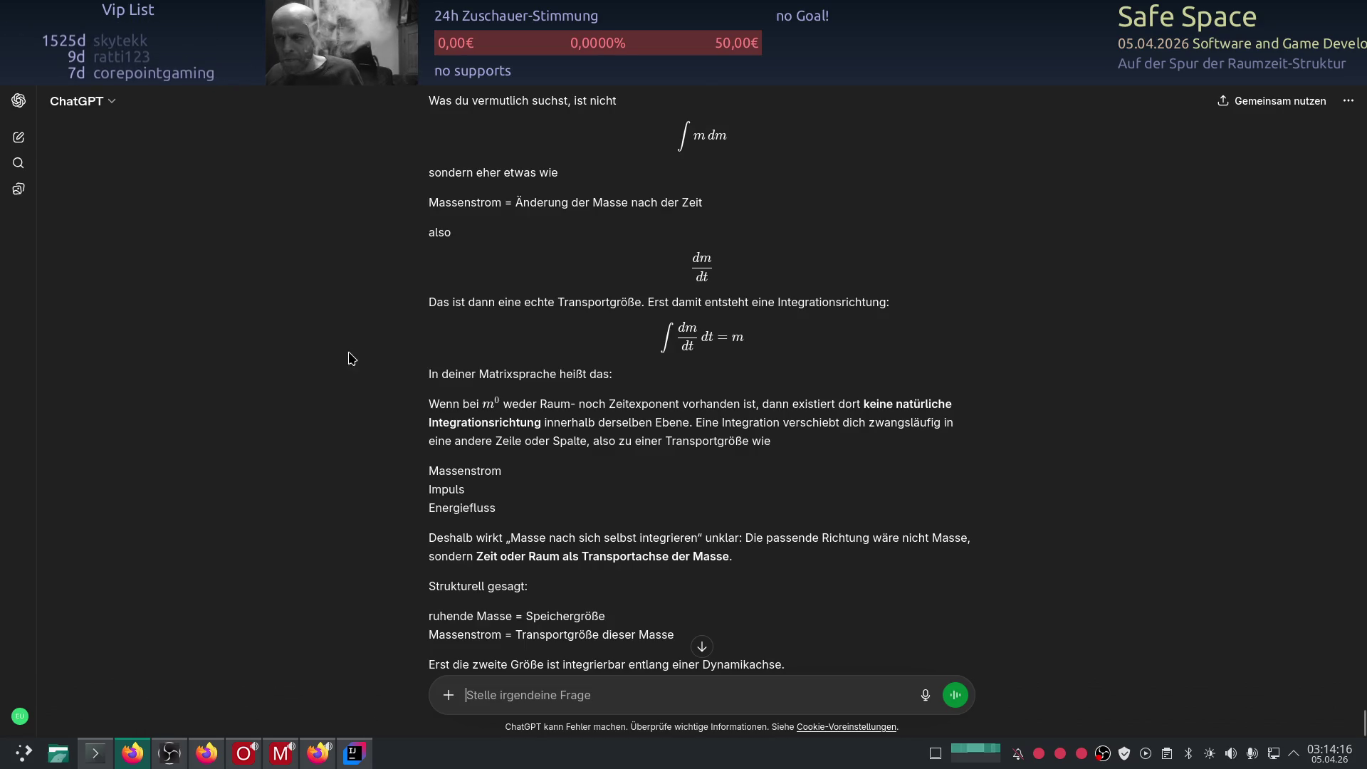
{"action": "scroll", "coordinate": [320, 320], "scroll_direction": "down", "scroll_amount": 2}
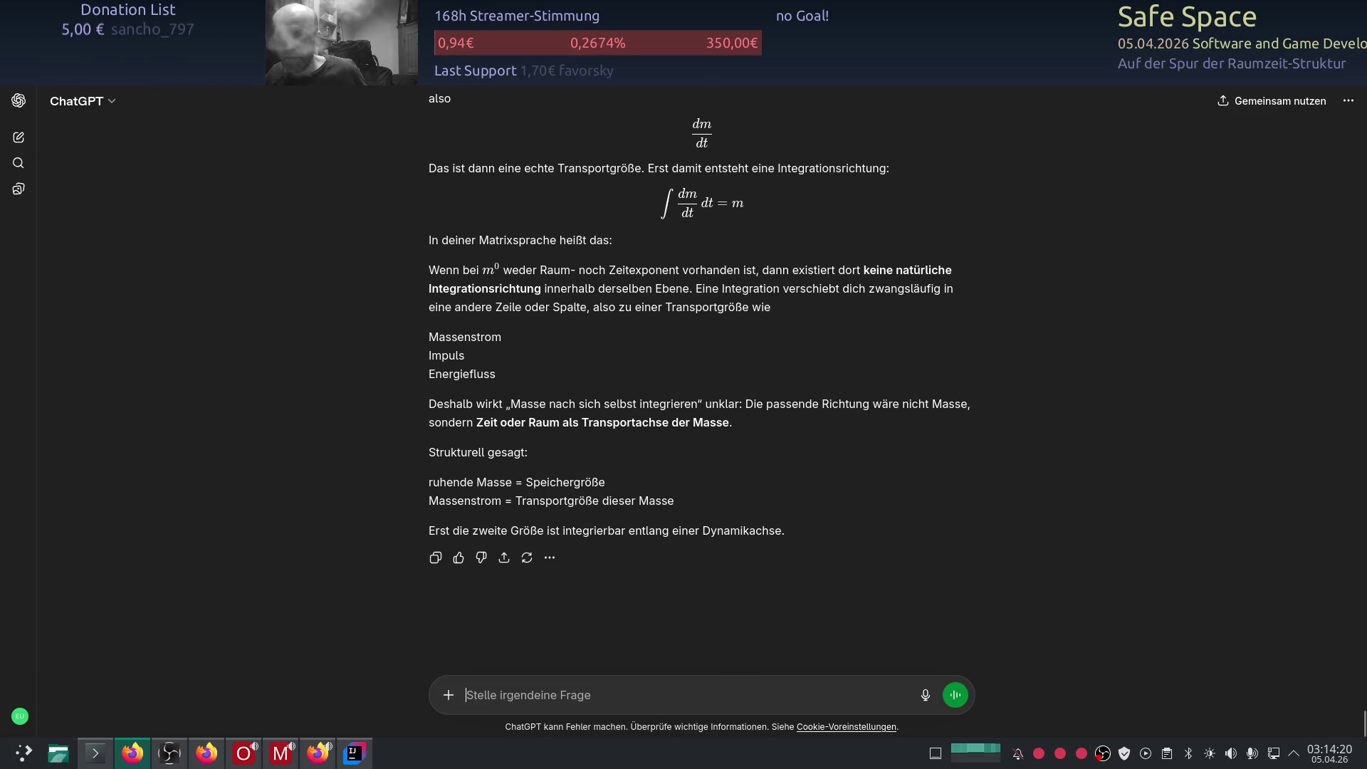
Step: Switch from ChatGPT back to the physics matrix spreadsheet
{"action": "key", "text": "alt+Tab"}
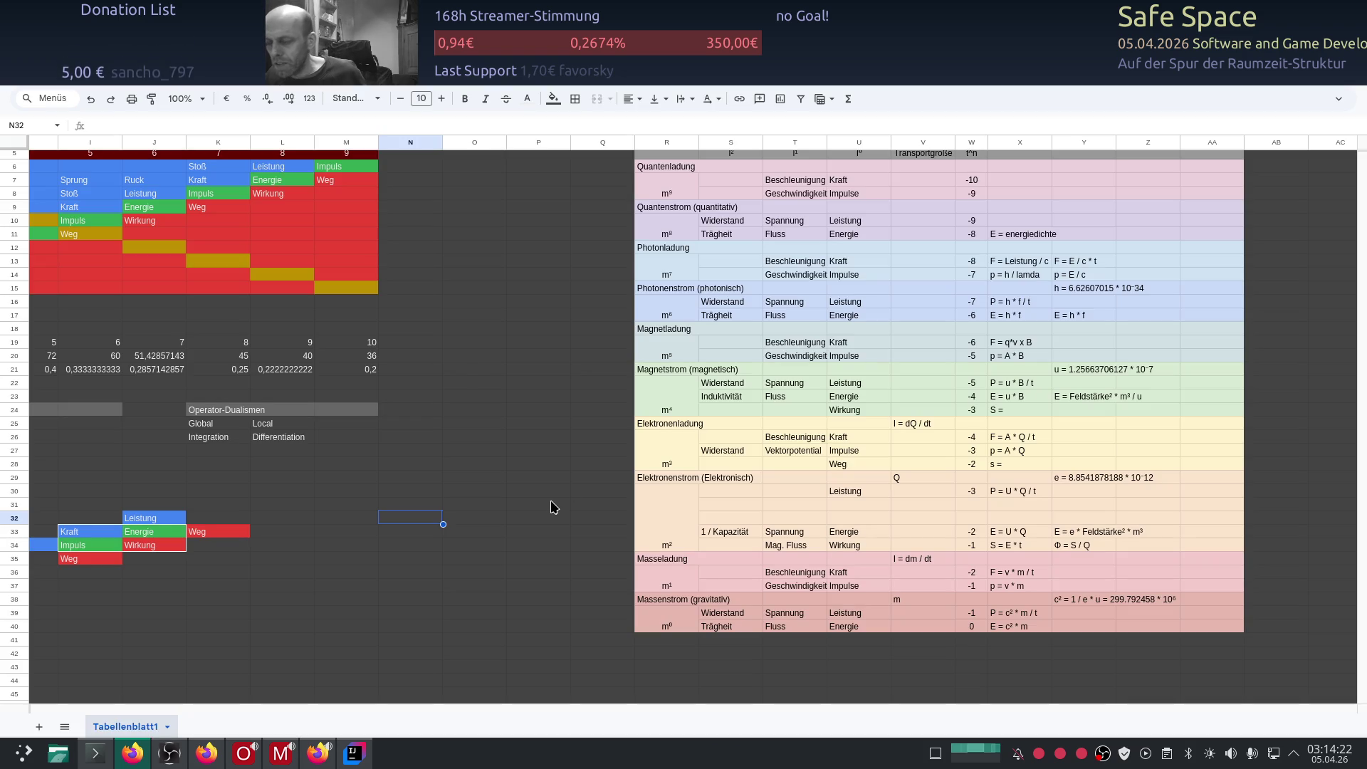
{"action": "mouse_move", "coordinate": [683, 683]}
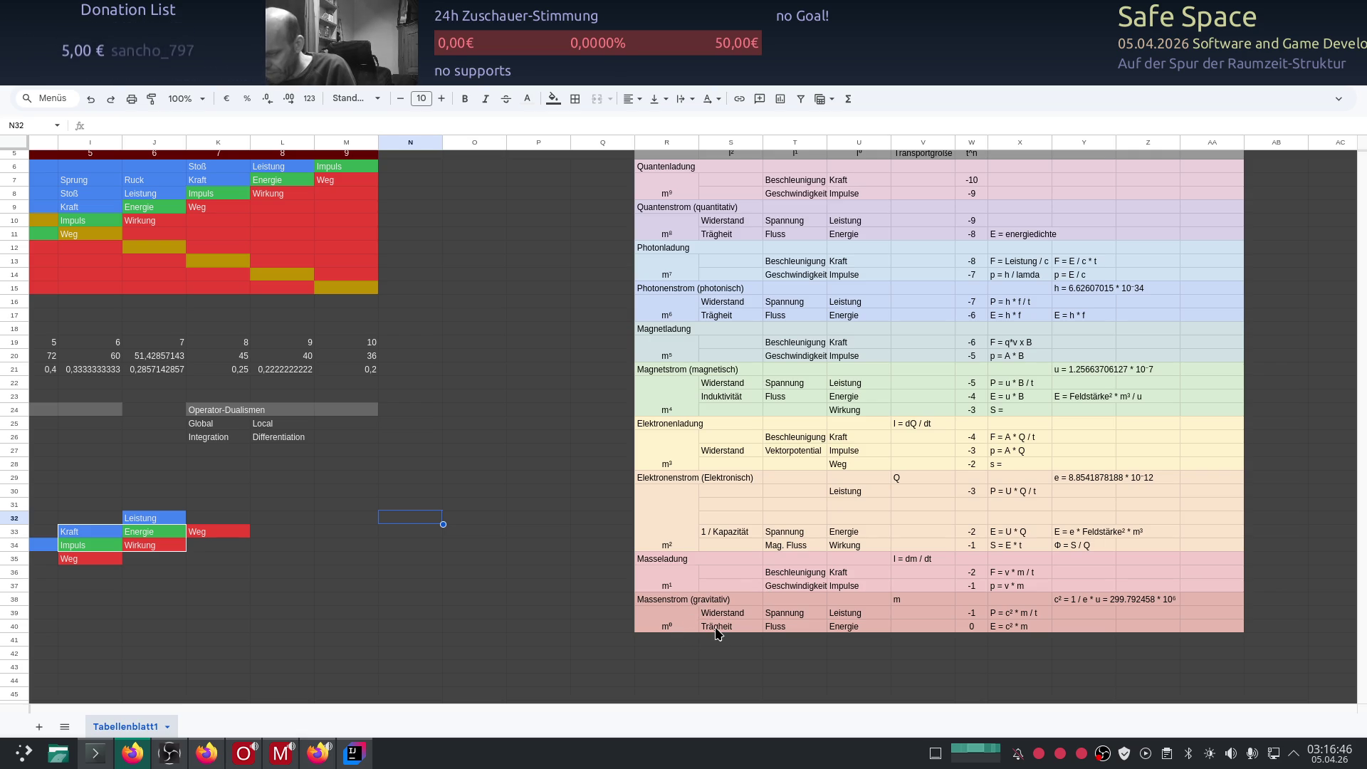
Step: Copy the Massenstrom heading row down into row 41 as a new m⁶ row
{"action": "left_click", "coordinate": [675, 604]}
{"action": "left_click_drag", "start_coordinate": [672, 600], "coordinate": [1220, 599]}
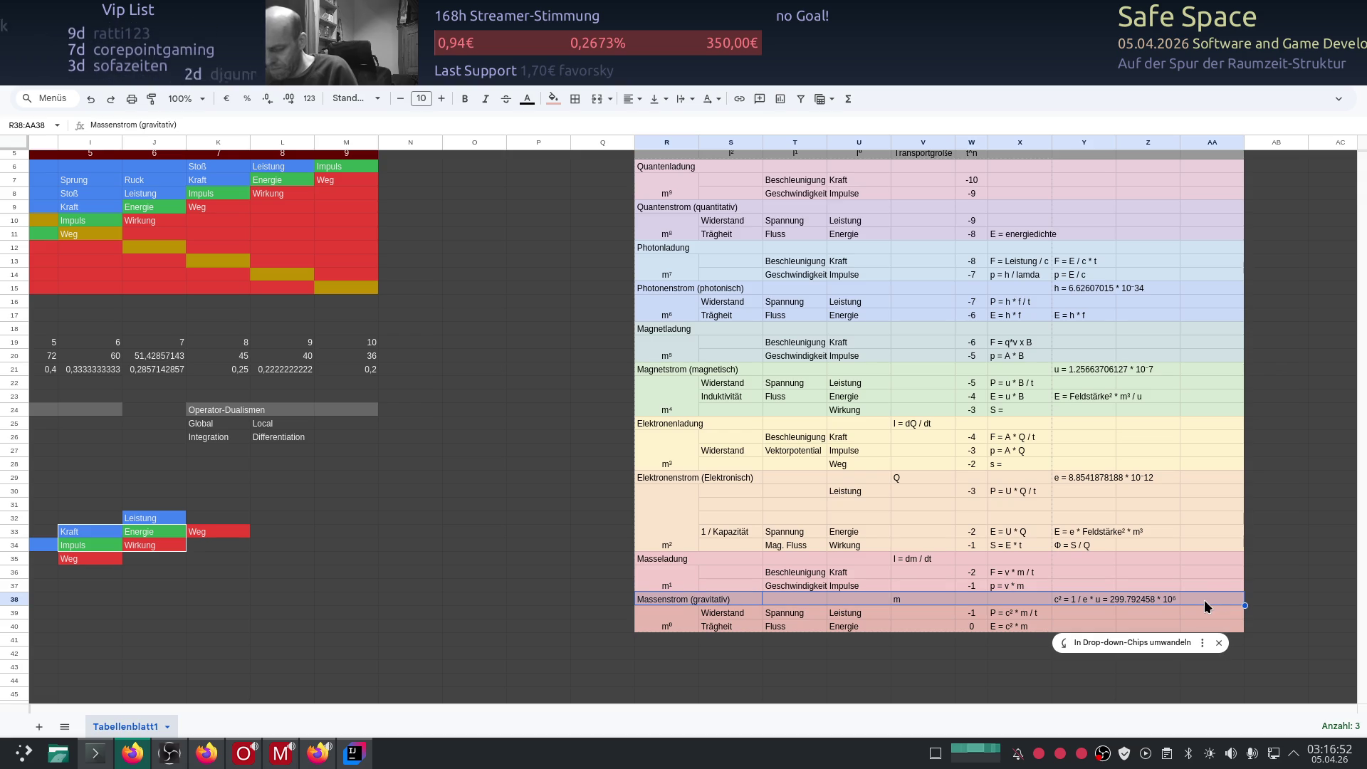
{"action": "key", "text": "ctrl+c"}
{"action": "left_click", "coordinate": [675, 641]}
{"action": "key", "text": "ctrl+v"}
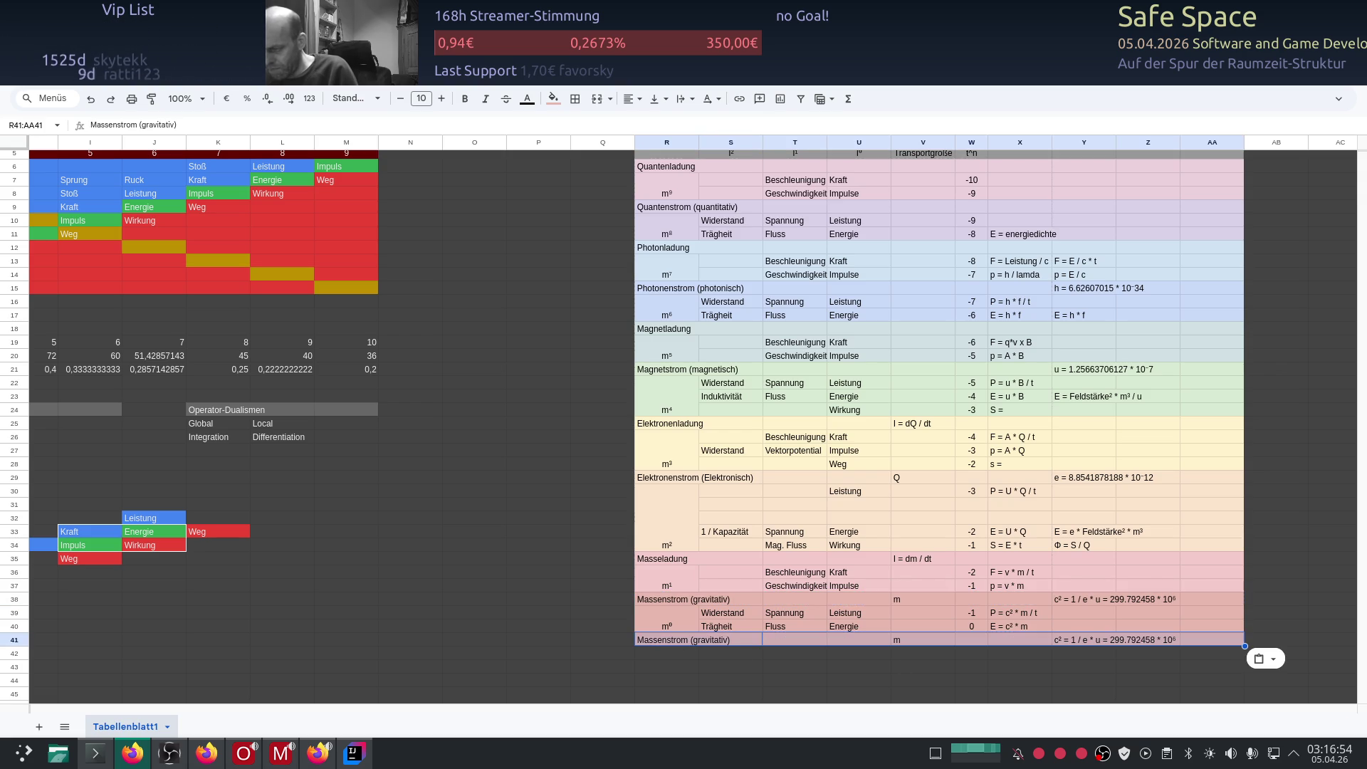
Step: Copy the Trägheit row into row 41 aligned under row 40, removing the stray Trägheit in R41
{"action": "left_click", "coordinate": [681, 628]}
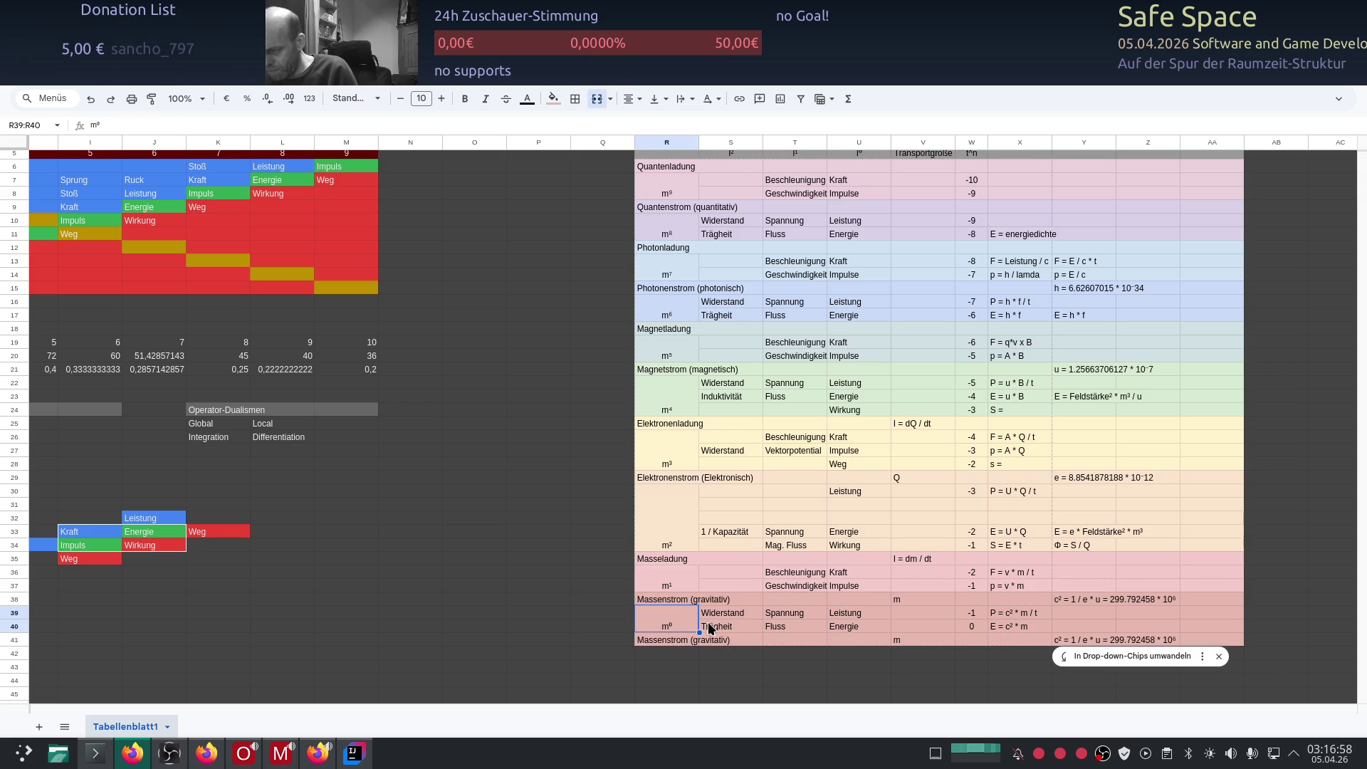
{"action": "left_click_drag", "start_coordinate": [711, 633], "coordinate": [1199, 632]}
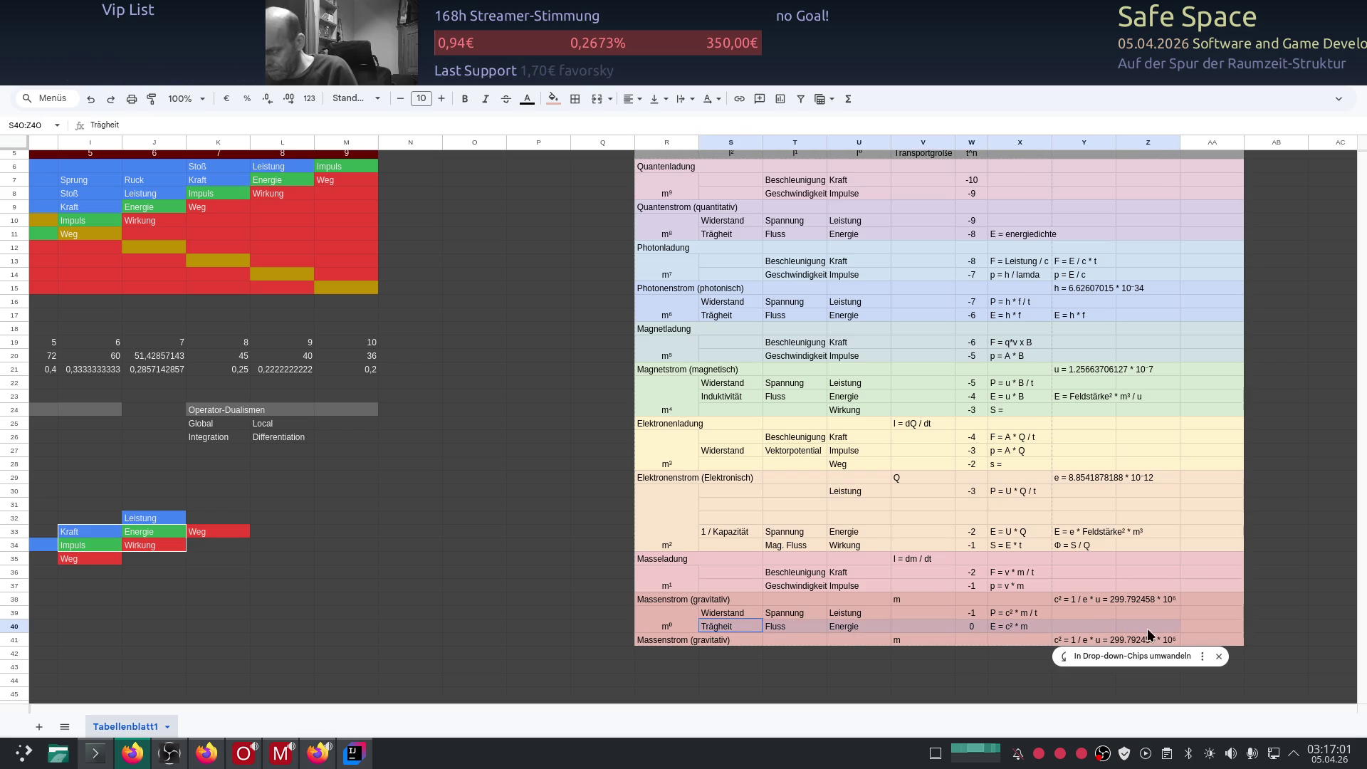
{"action": "key", "text": "ctrl+c"}
{"action": "left_click", "coordinate": [718, 644]}
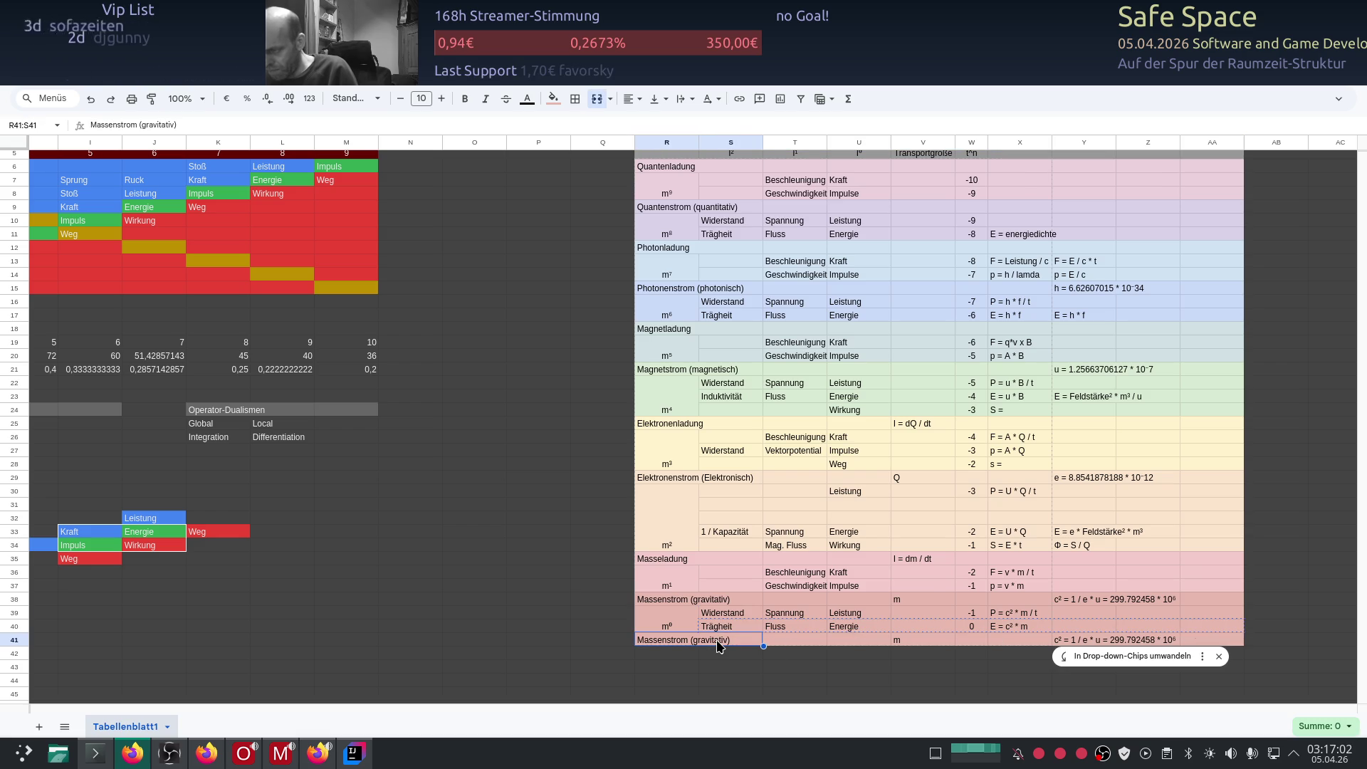
{"action": "key", "text": "ctrl+v"}
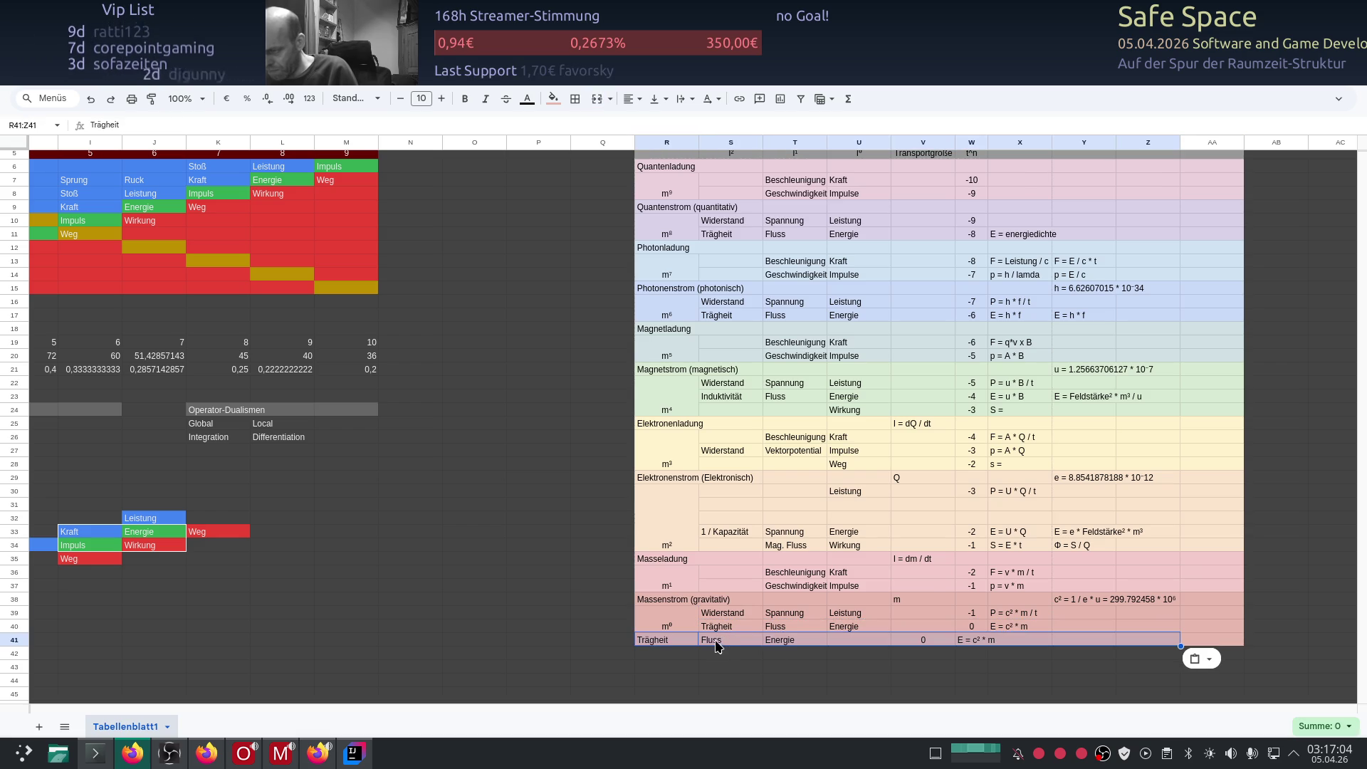
{"action": "left_click", "coordinate": [711, 644]}
{"action": "key", "text": "ctrl+v"}
{"action": "left_click", "coordinate": [668, 639]}
{"action": "key", "text": "Delete"}
Step: Merge the m⁰ label cell down across rows 39–41
{"action": "left_click", "coordinate": [682, 628]}
{"action": "key", "text": "shift+Down"}
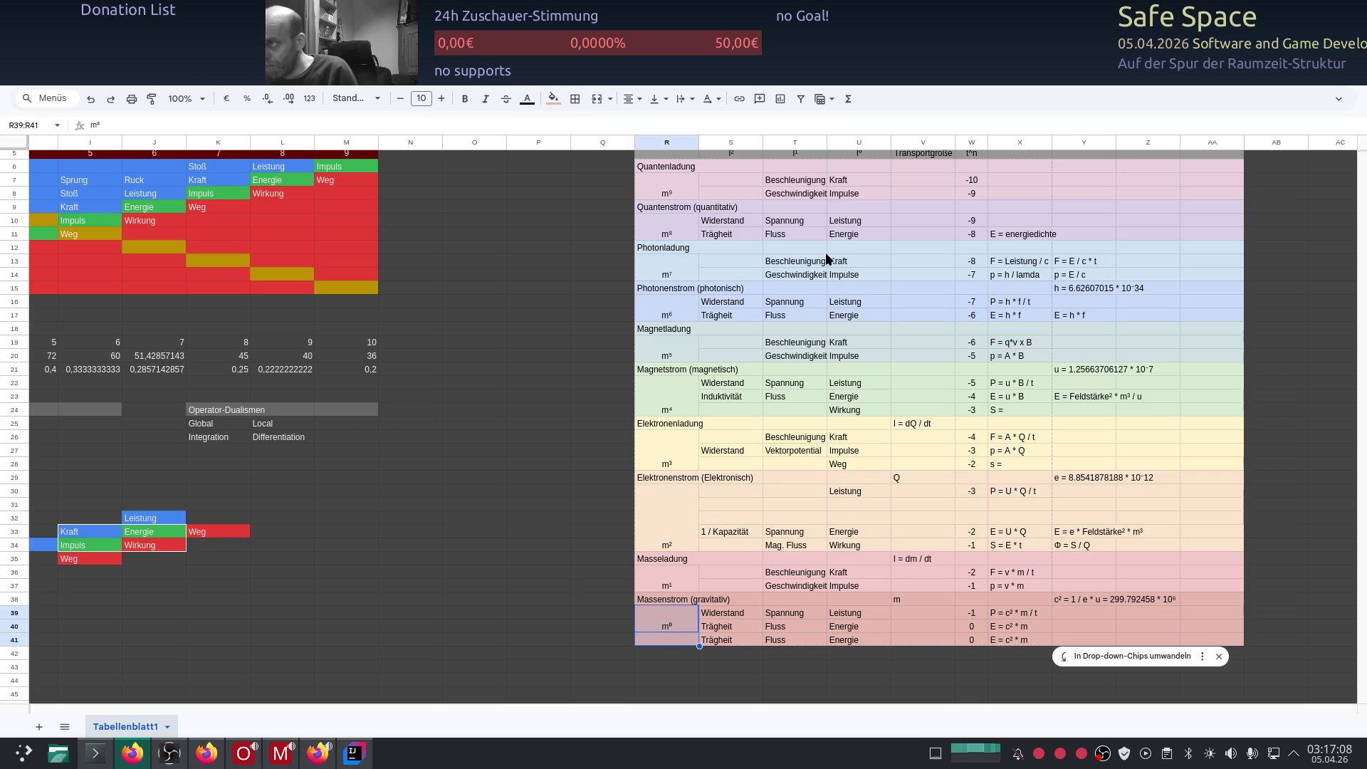
{"action": "left_click", "coordinate": [595, 102]}
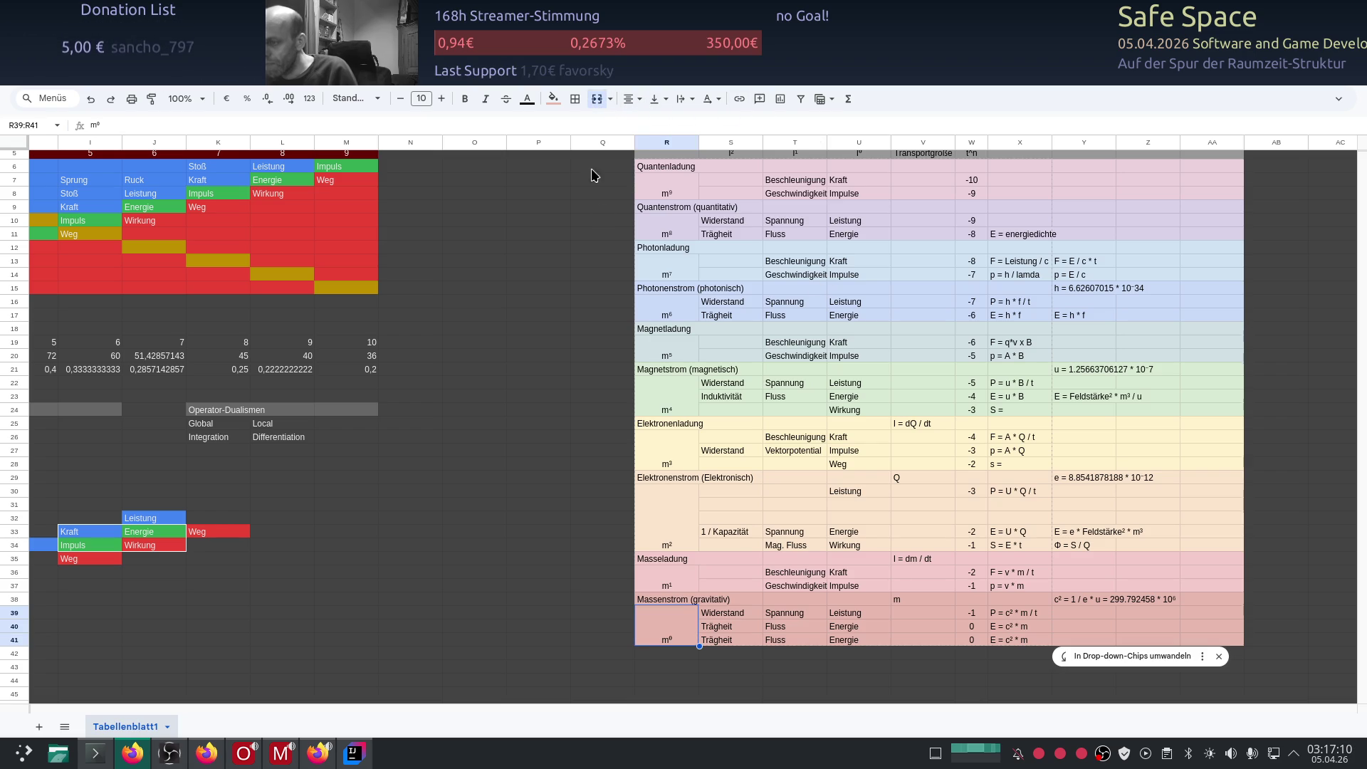
Step: Replace Energie with Wirkung in row 41 and clear its Fluss and Trägheit entries
{"action": "left_click", "coordinate": [843, 638]}
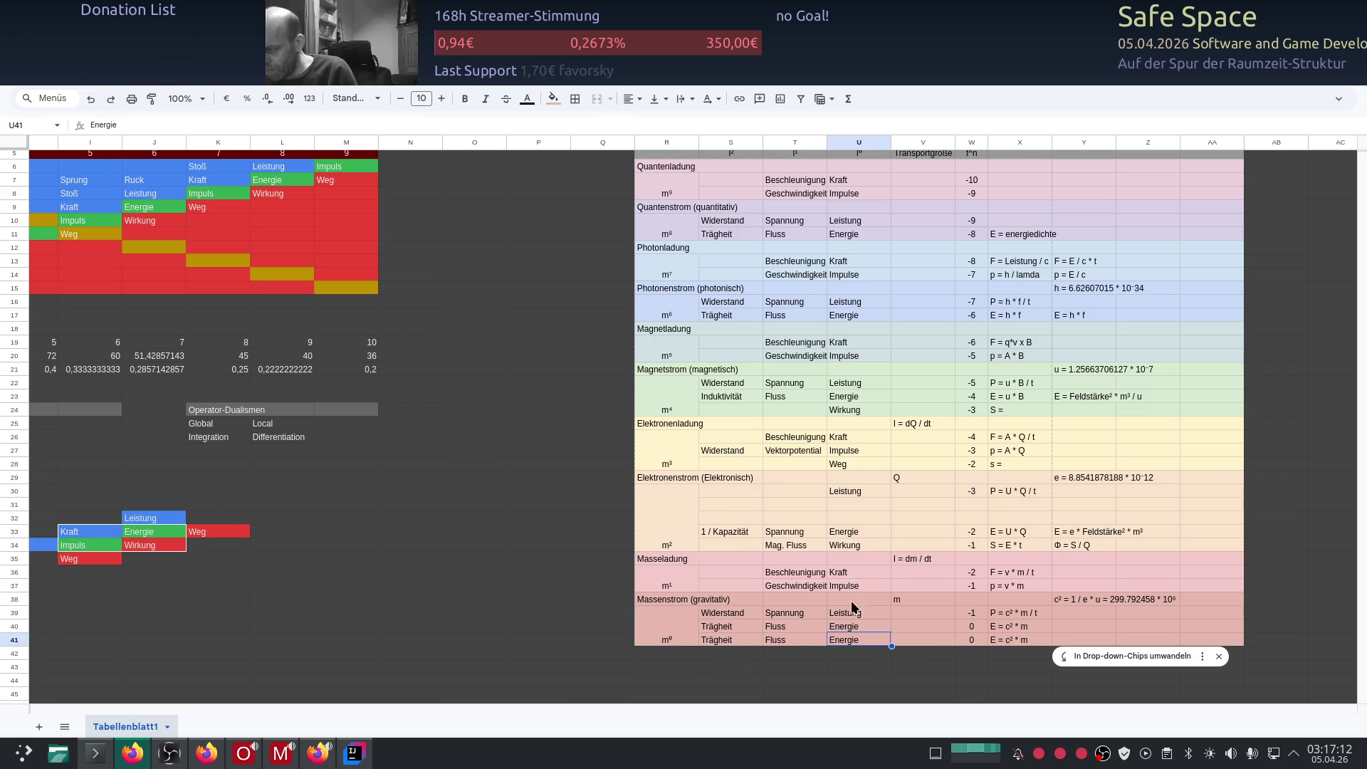
{"action": "left_click", "coordinate": [860, 546]}
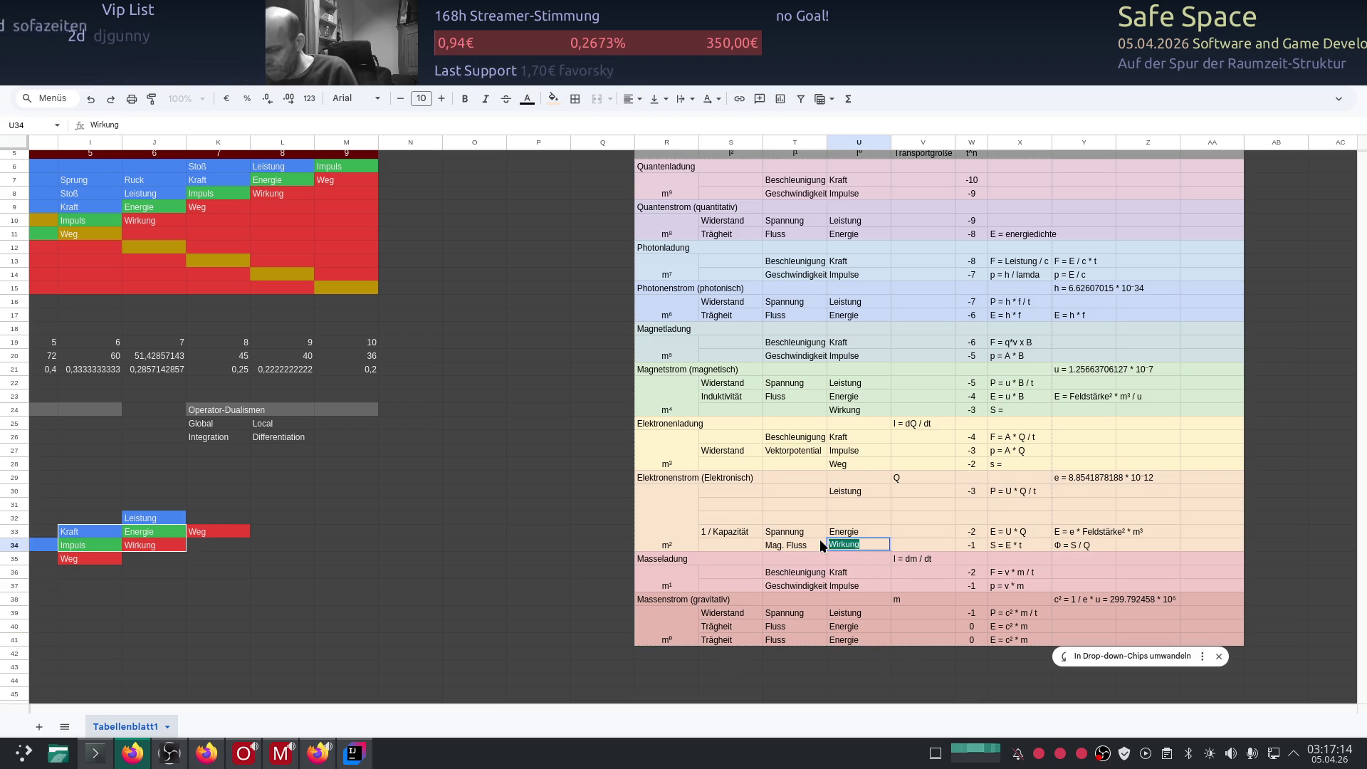
{"action": "left_click", "coordinate": [860, 640]}
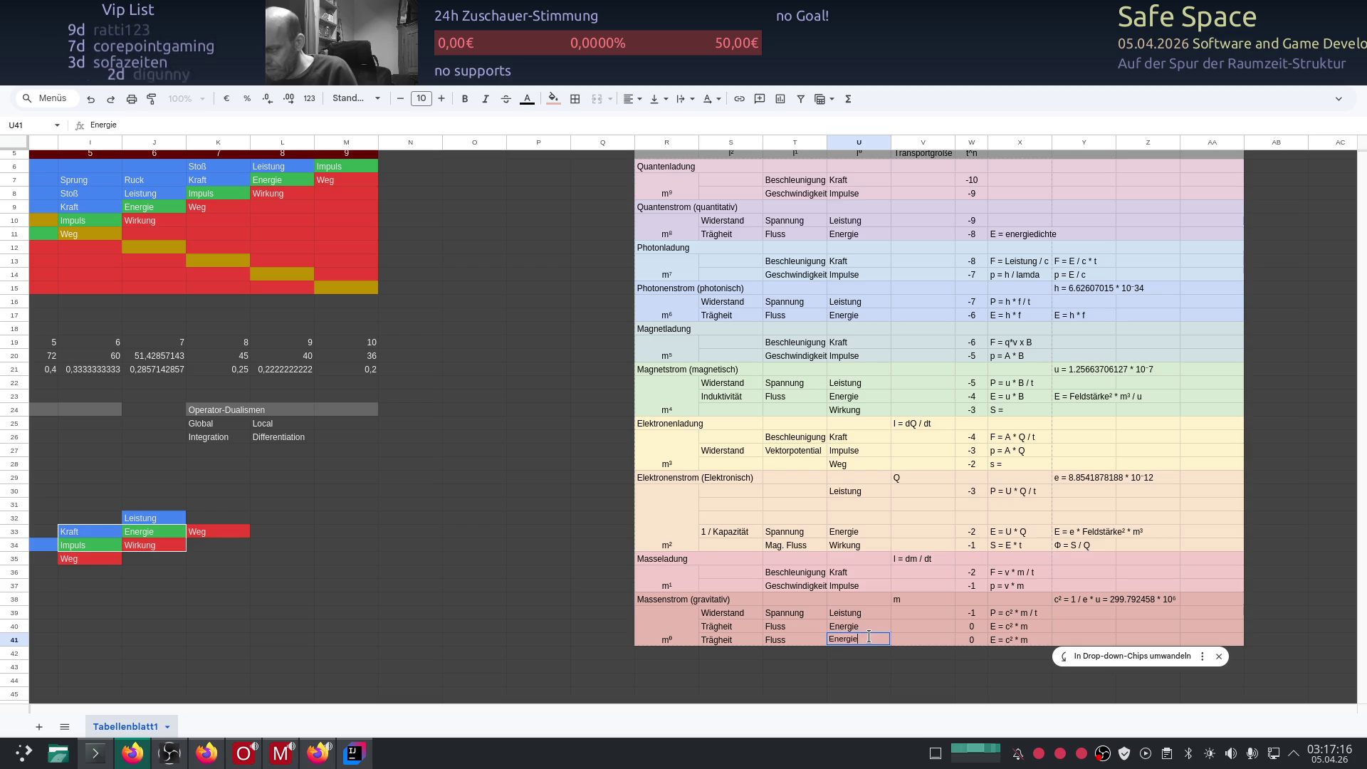
{"action": "type", "text": "Wirkung"}
{"action": "left_click", "coordinate": [803, 641]}
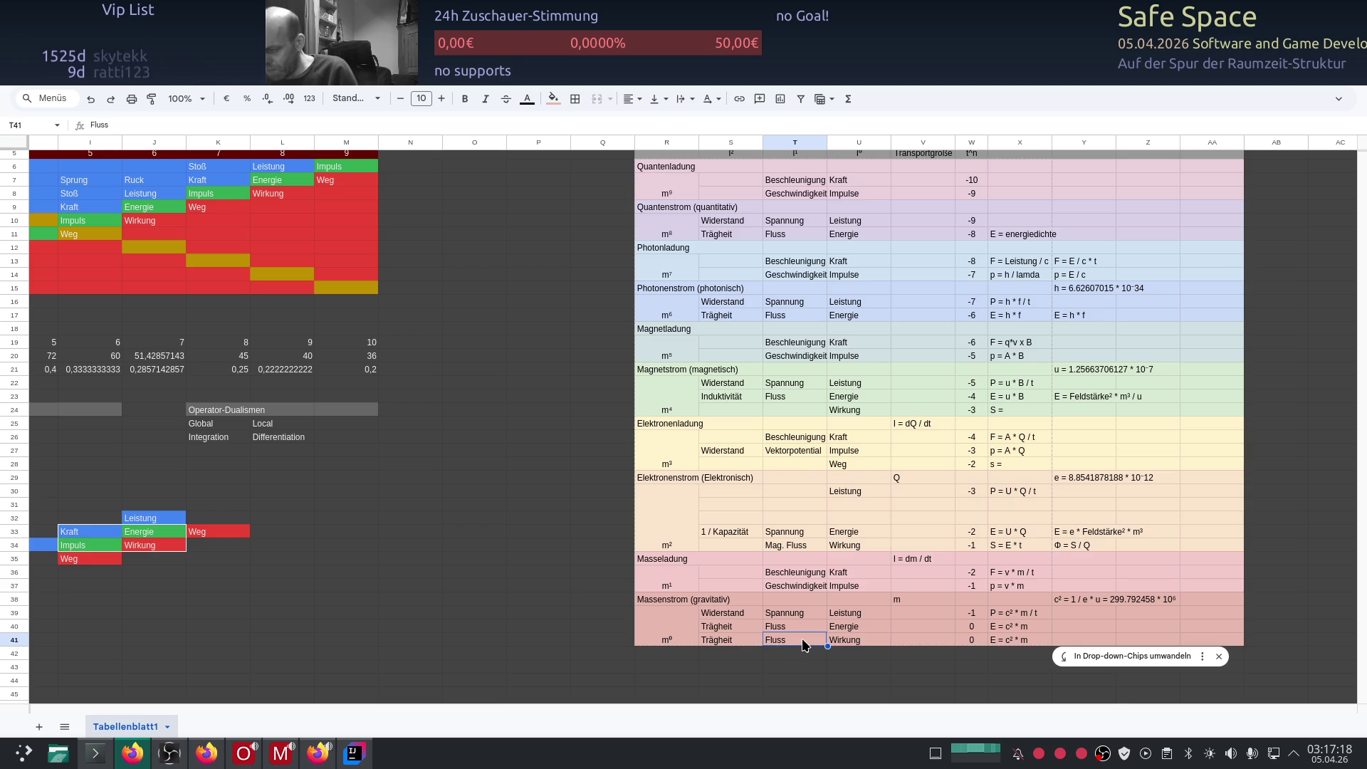
{"action": "key", "text": "Delete"}
{"action": "left_click", "coordinate": [745, 641]}
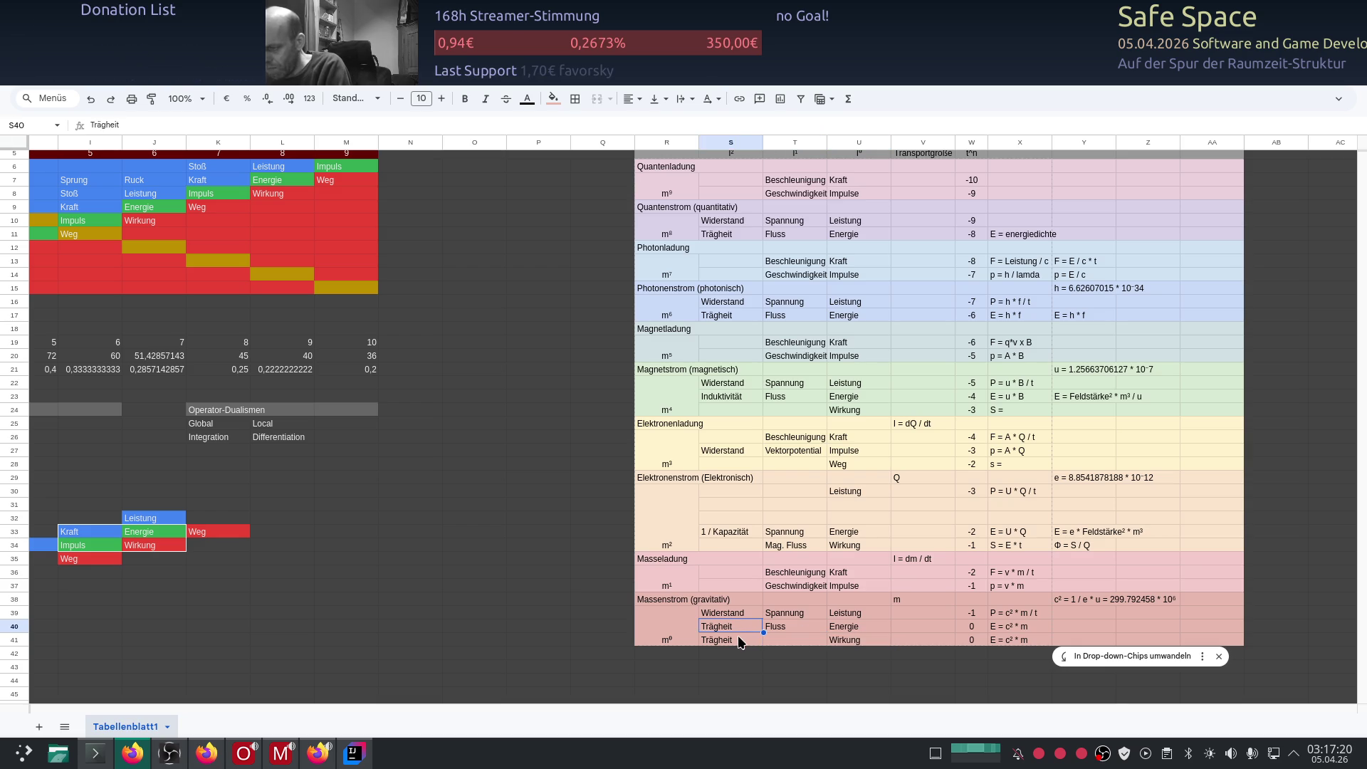
{"action": "key", "text": "Delete"}
{"action": "scroll", "coordinate": [915, 663], "scroll_direction": "down", "scroll_amount": 2}
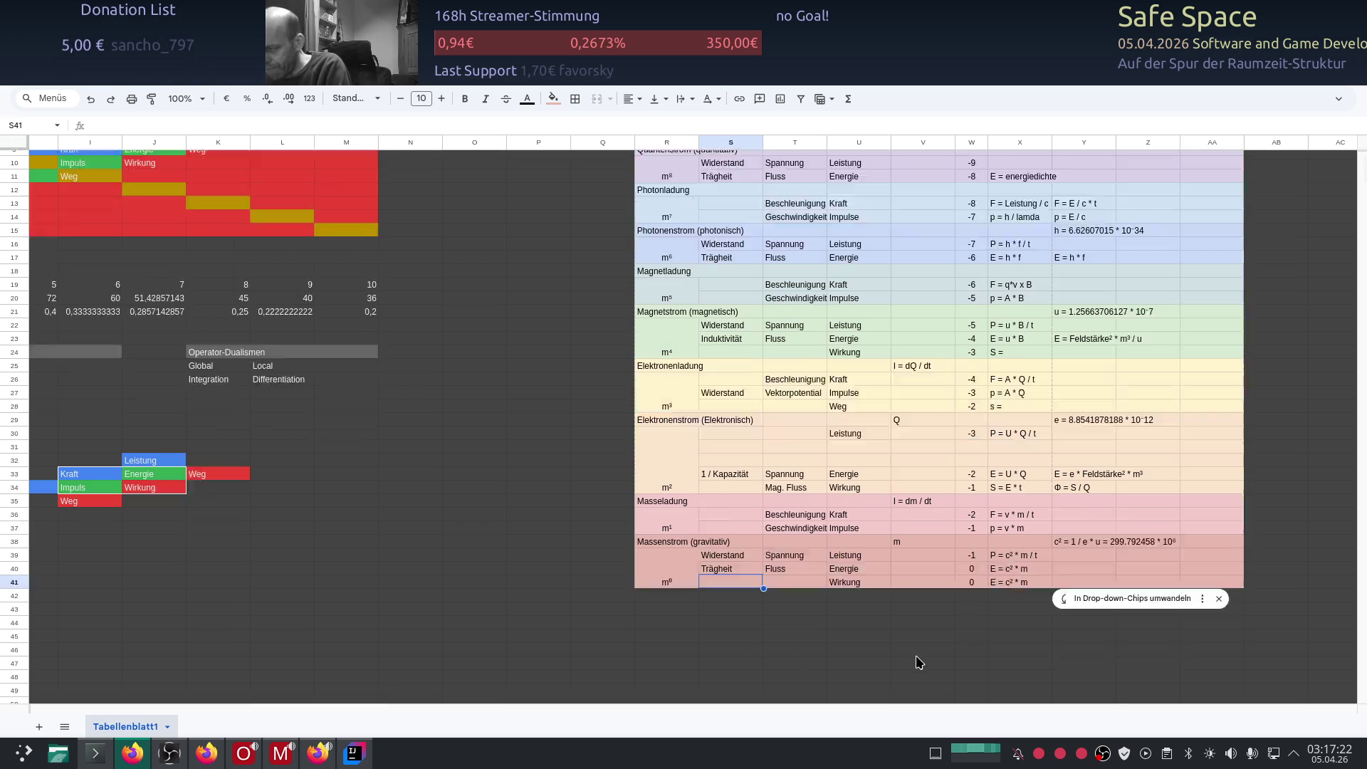
Step: Set the row 41 exponent to 1 and strip the leading E from its formula
{"action": "left_click", "coordinate": [971, 524]}
{"action": "type", "text": "1"}
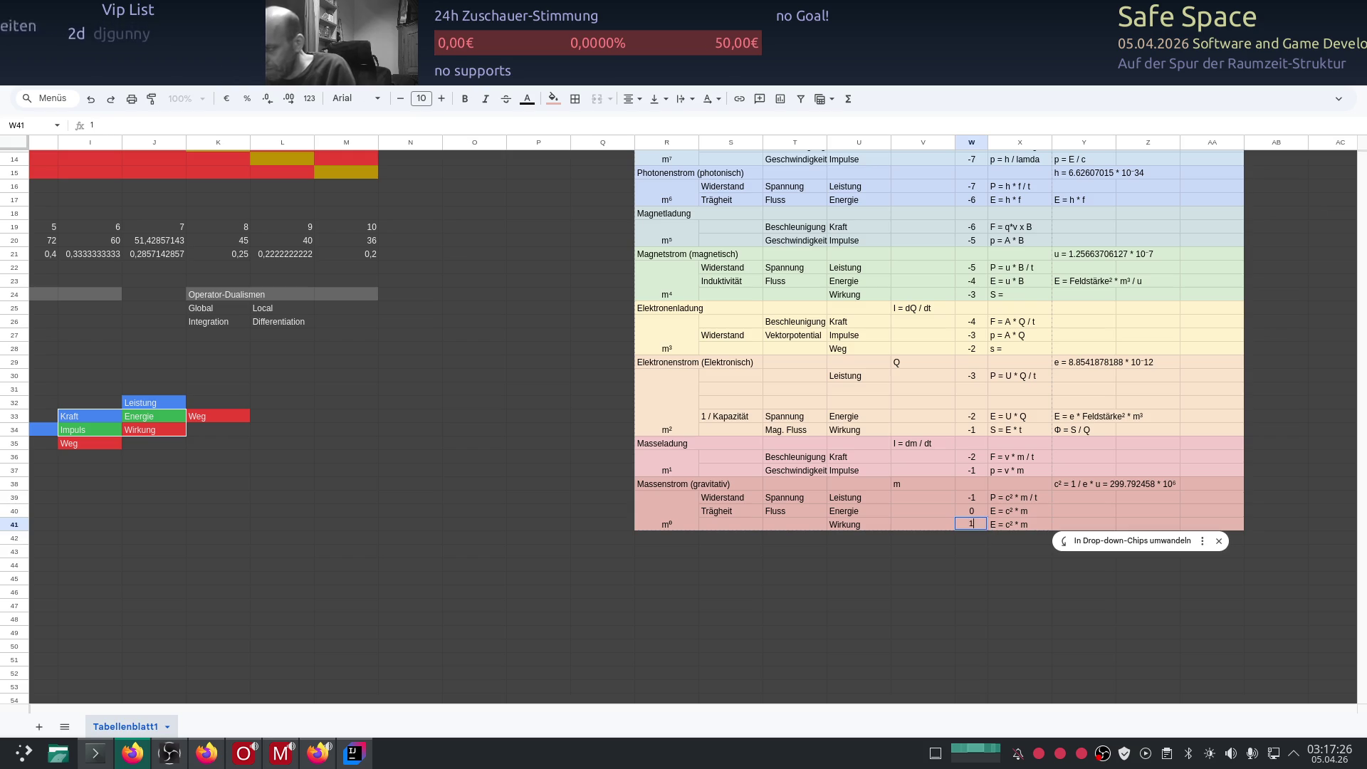
{"action": "left_click", "coordinate": [1006, 527]}
{"action": "double_click", "coordinate": [995, 525]}
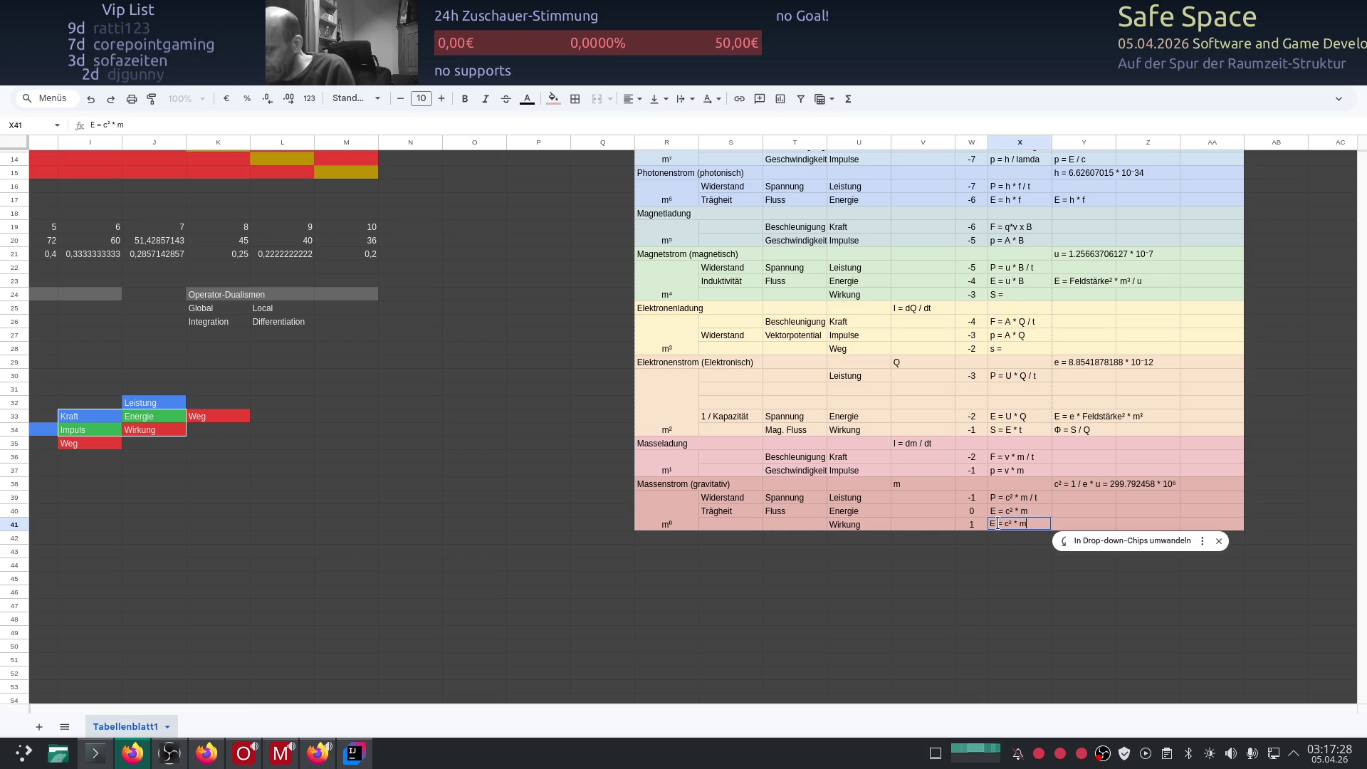
{"action": "key", "text": "Home"}
{"action": "key", "text": "Delete"}
{"action": "key", "text": "Delete"}
{"action": "type", "text": "S"}
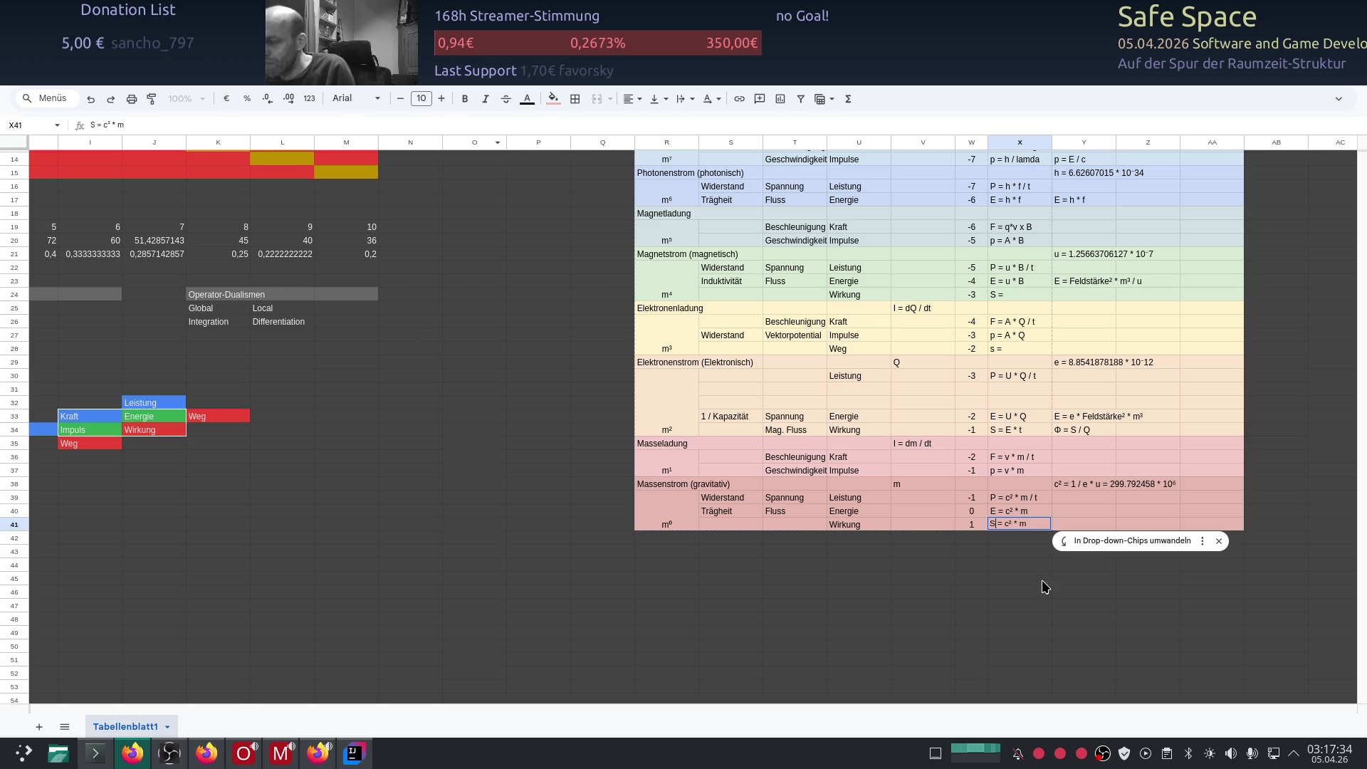
Step: Finish the formula as S = c² * m * t, then return to the ChatGPT conversation
{"action": "key", "text": "End"}
{"action": "type", "text": "*"}
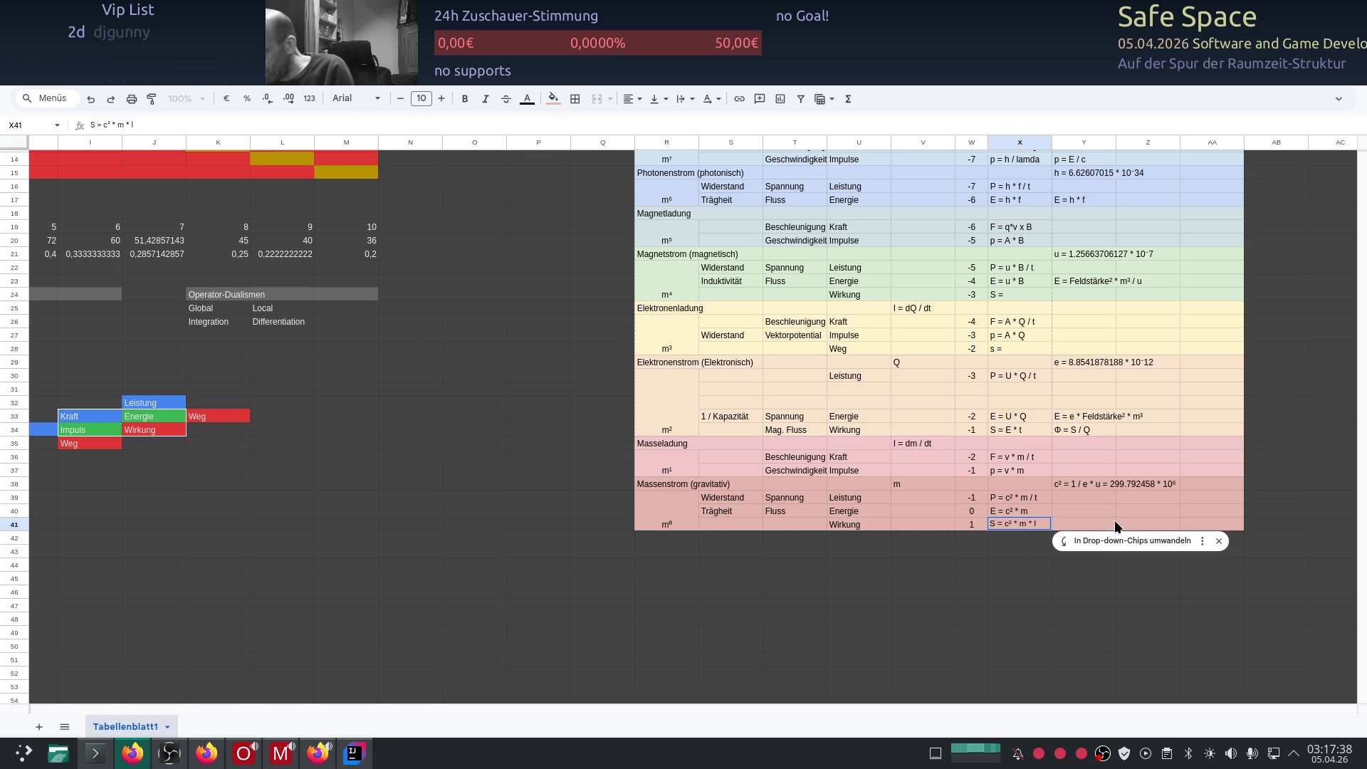
{"action": "key", "text": "BackSpace"}
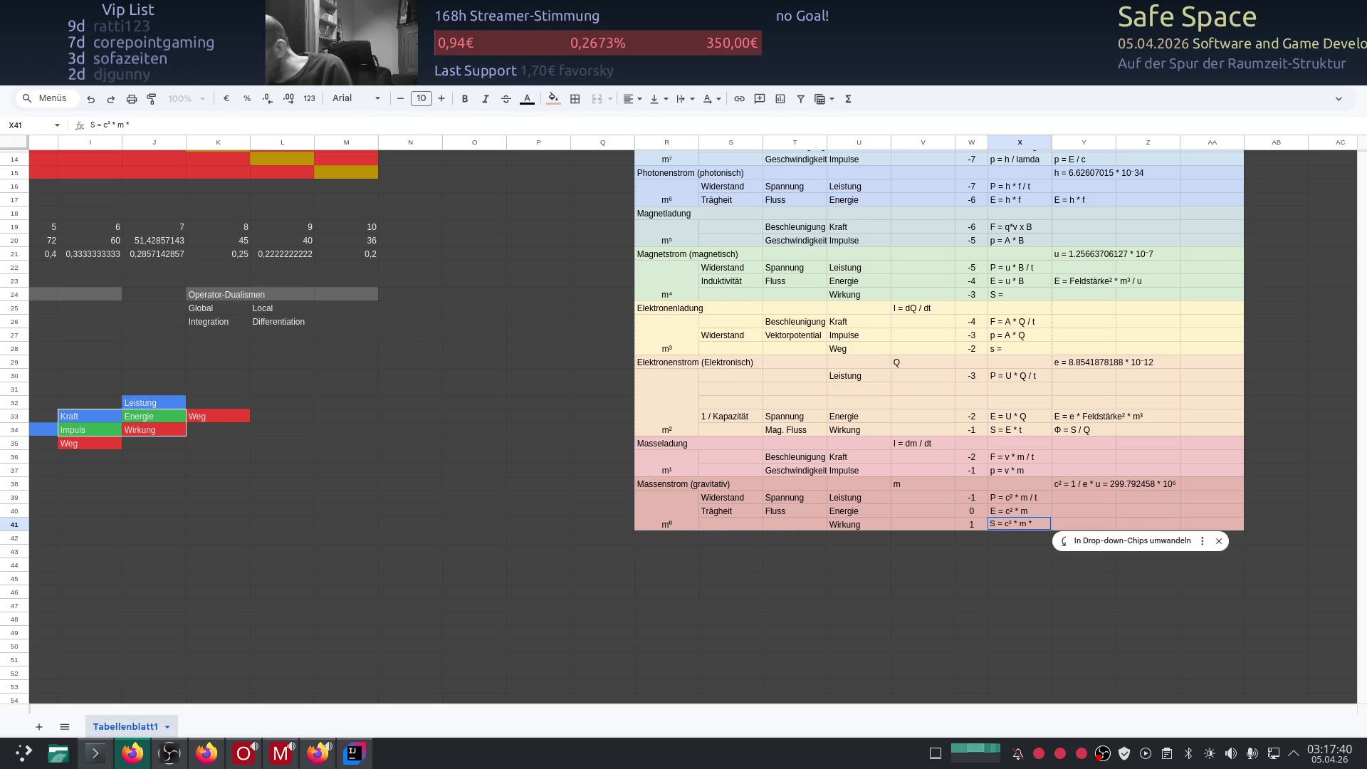
{"action": "type", "text": " t"}
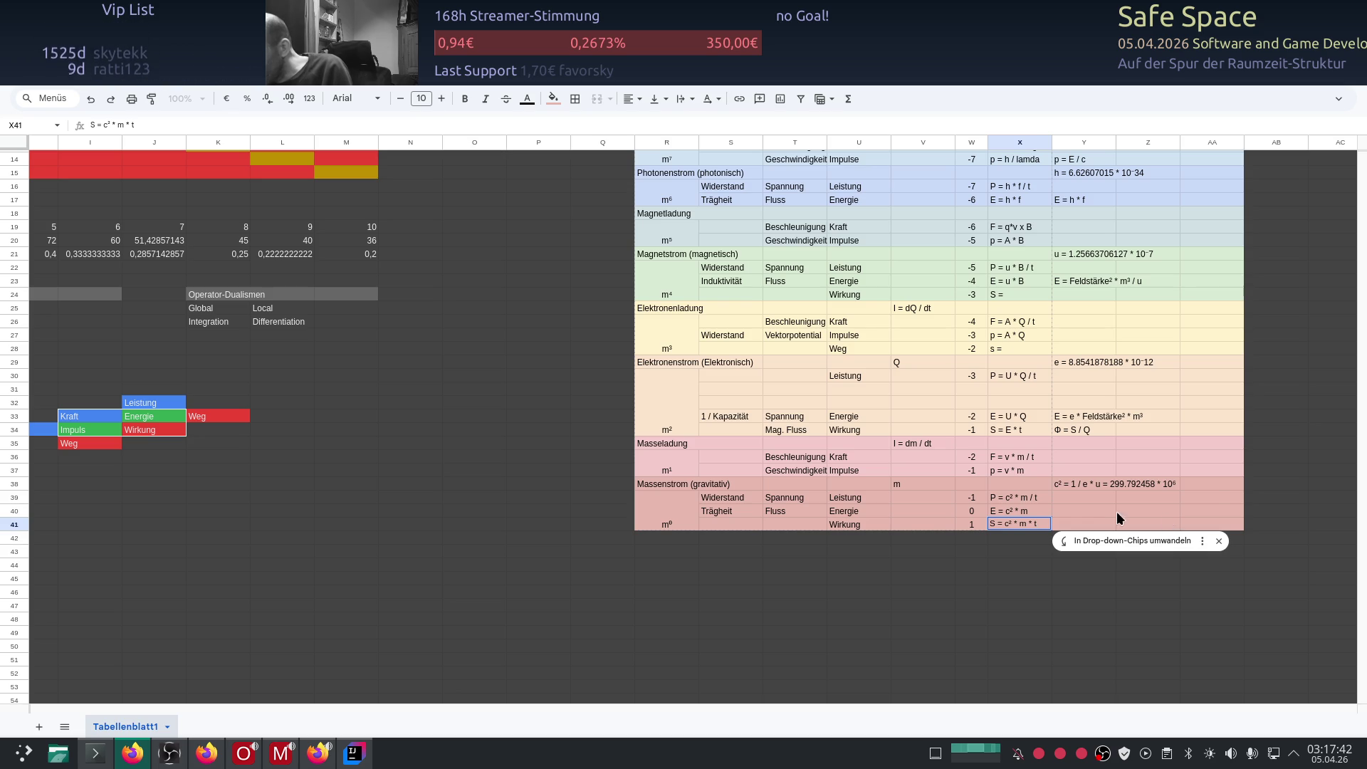
{"action": "left_click", "coordinate": [1084, 510]}
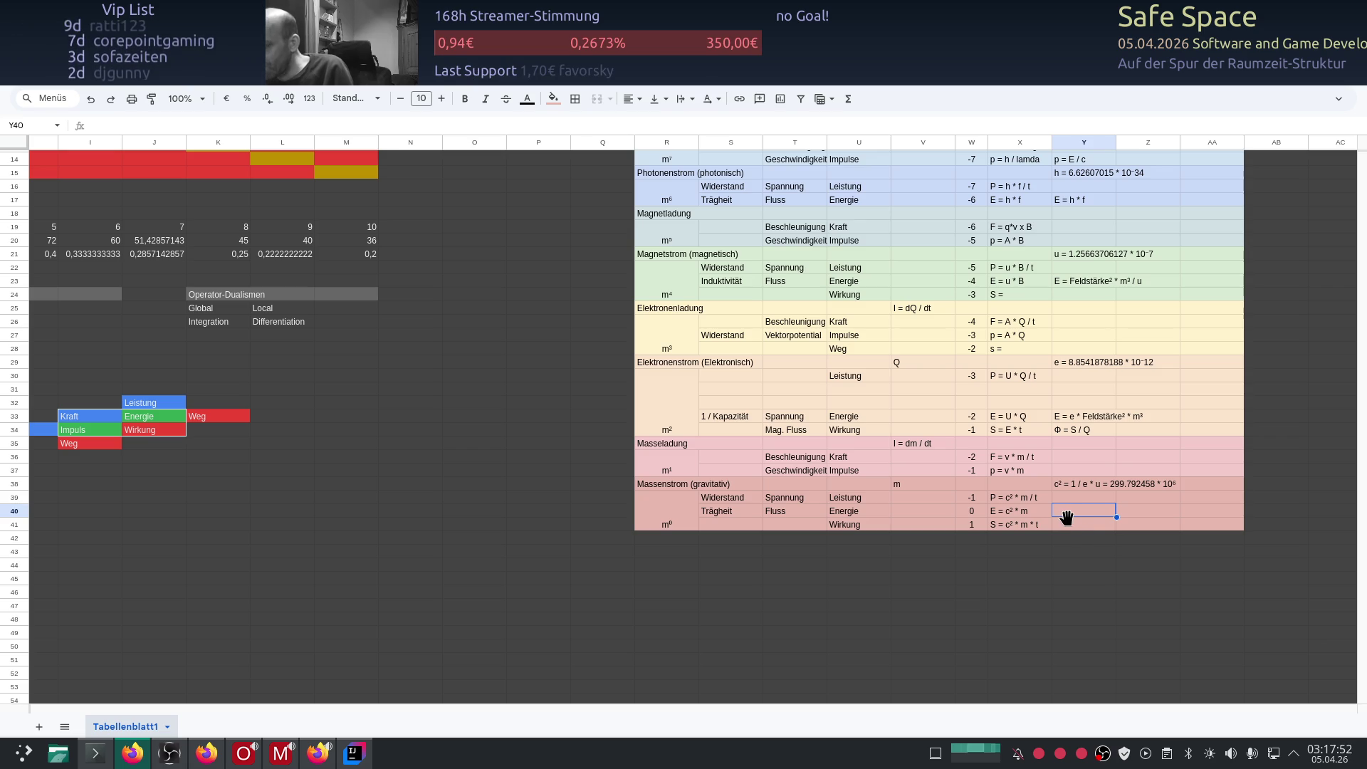
{"action": "key", "text": "alt+Tab"}
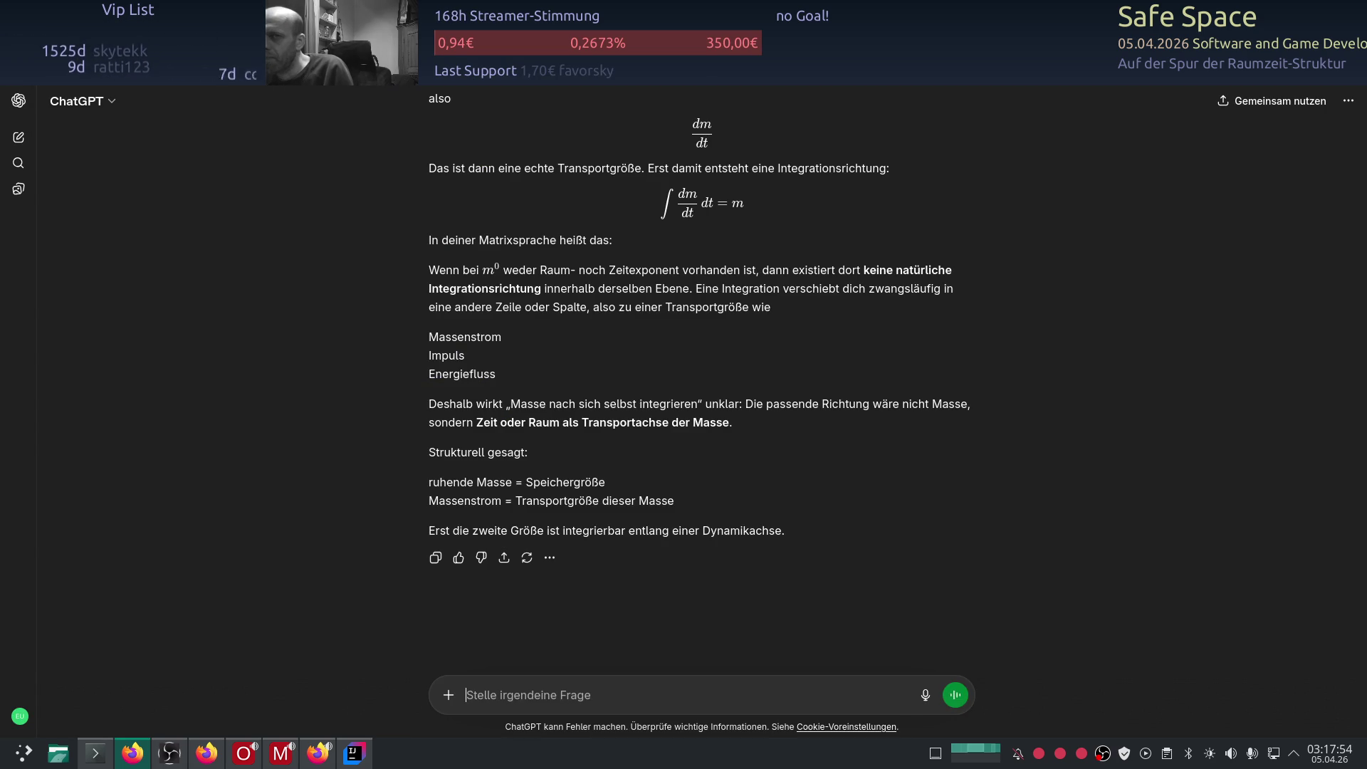
Step: Scroll the ChatGPT conversation to the reply about Ruheenergie integrating to Wirkung
{"action": "left_click", "coordinate": [19, 137]}
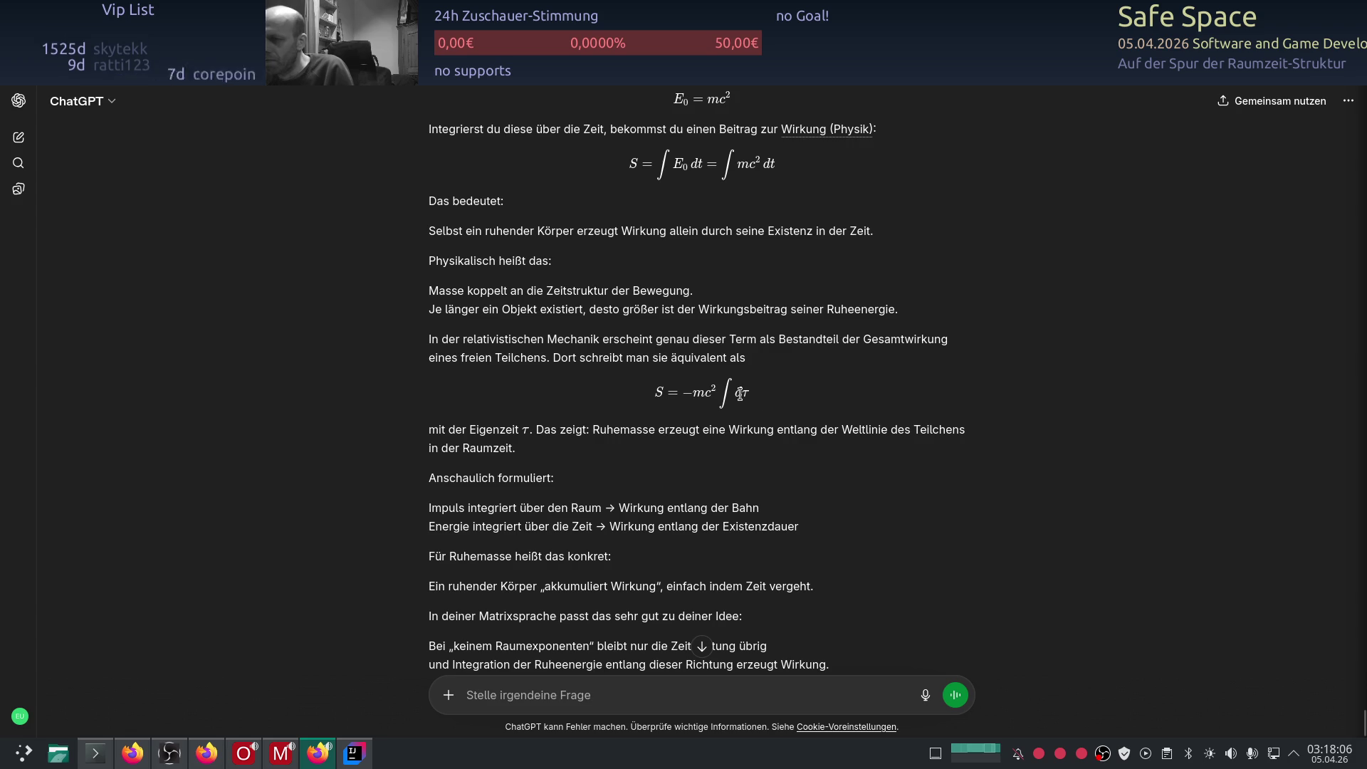
{"action": "scroll", "coordinate": [925, 414], "scroll_direction": "up", "scroll_amount": 3}
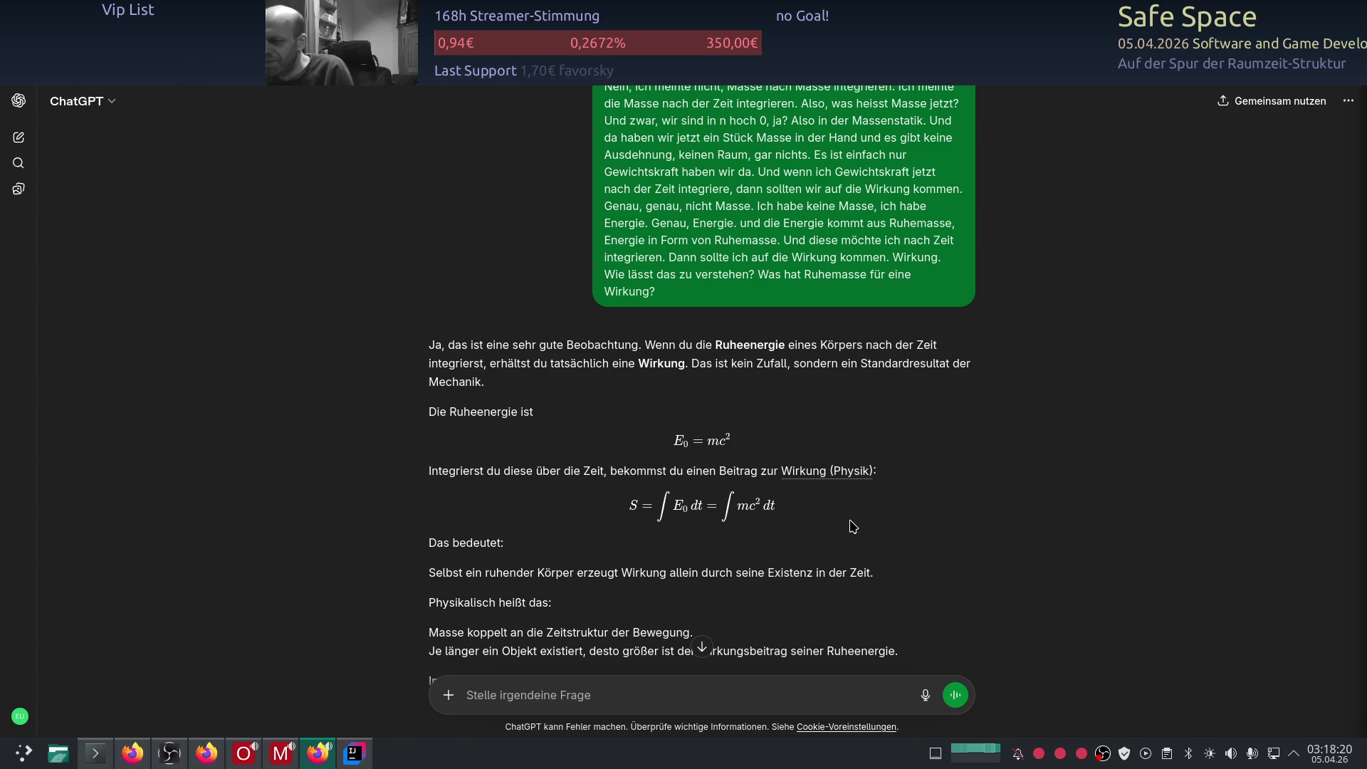
{"action": "scroll", "coordinate": [850, 525], "scroll_direction": "down", "scroll_amount": 1}
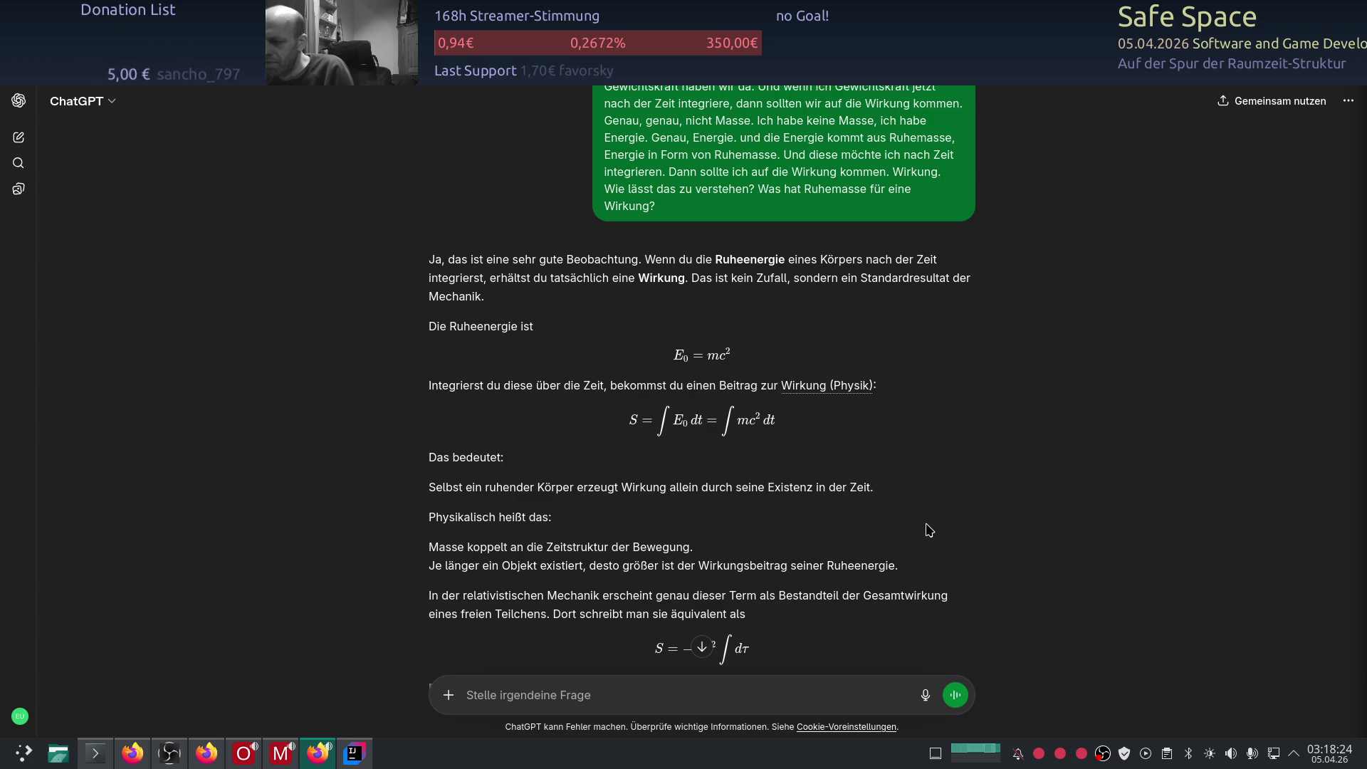
{"action": "scroll", "coordinate": [886, 500], "scroll_direction": "down", "scroll_amount": 1}
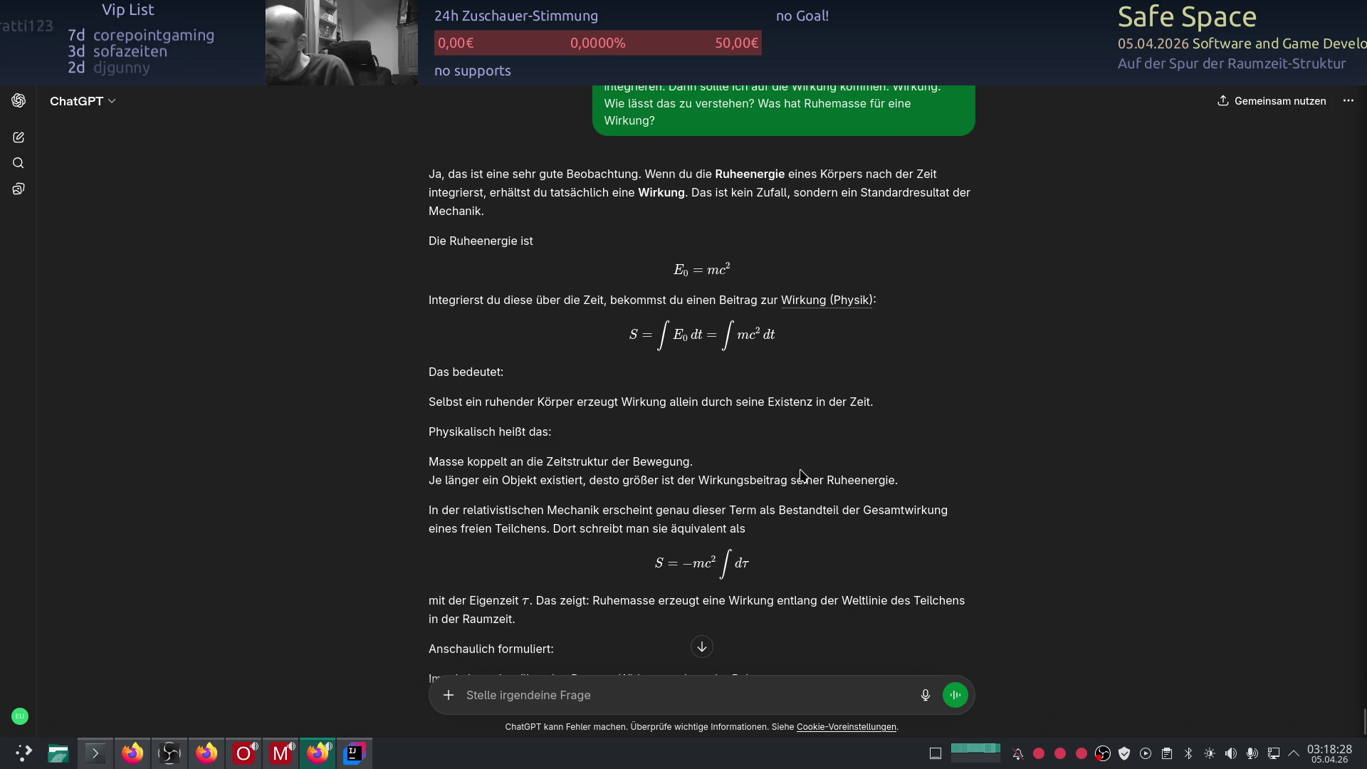
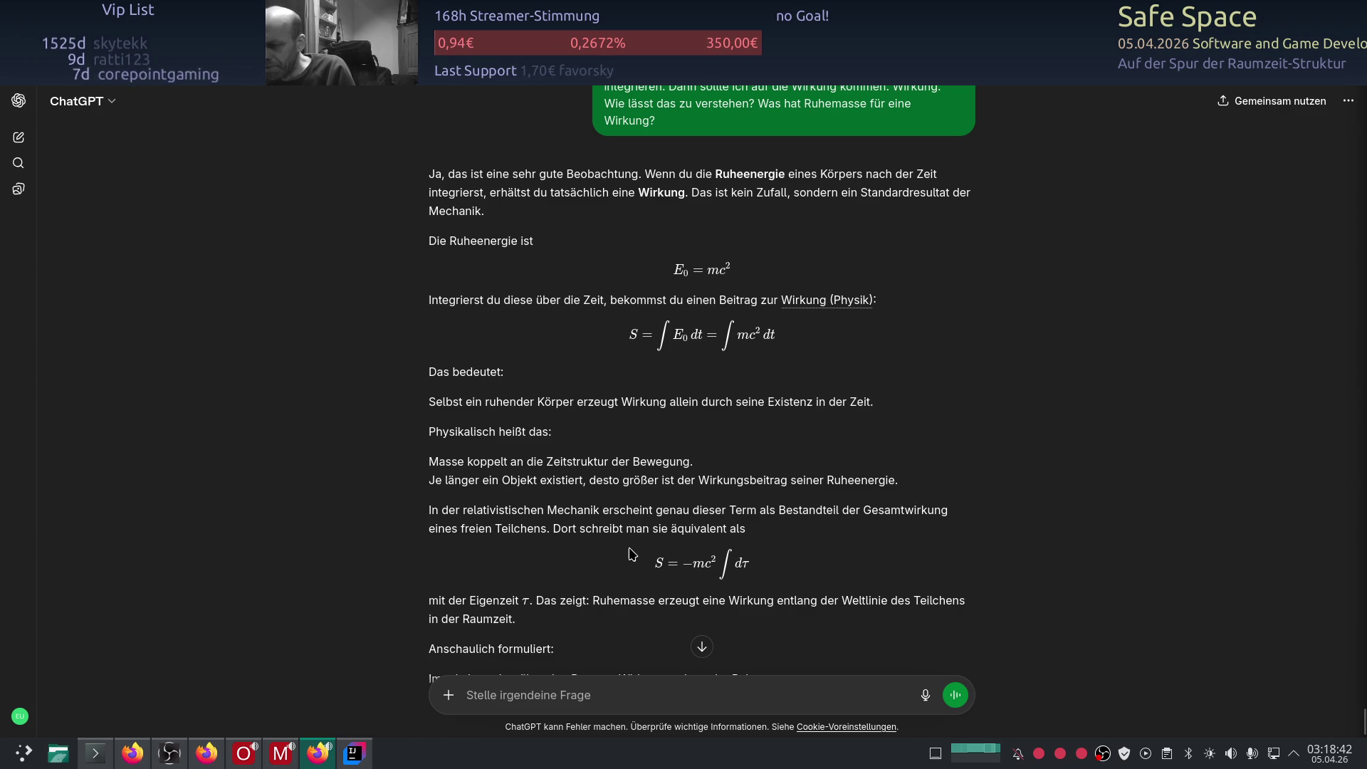
{"action": "scroll", "coordinate": [632, 554], "scroll_direction": "down", "scroll_amount": 2}
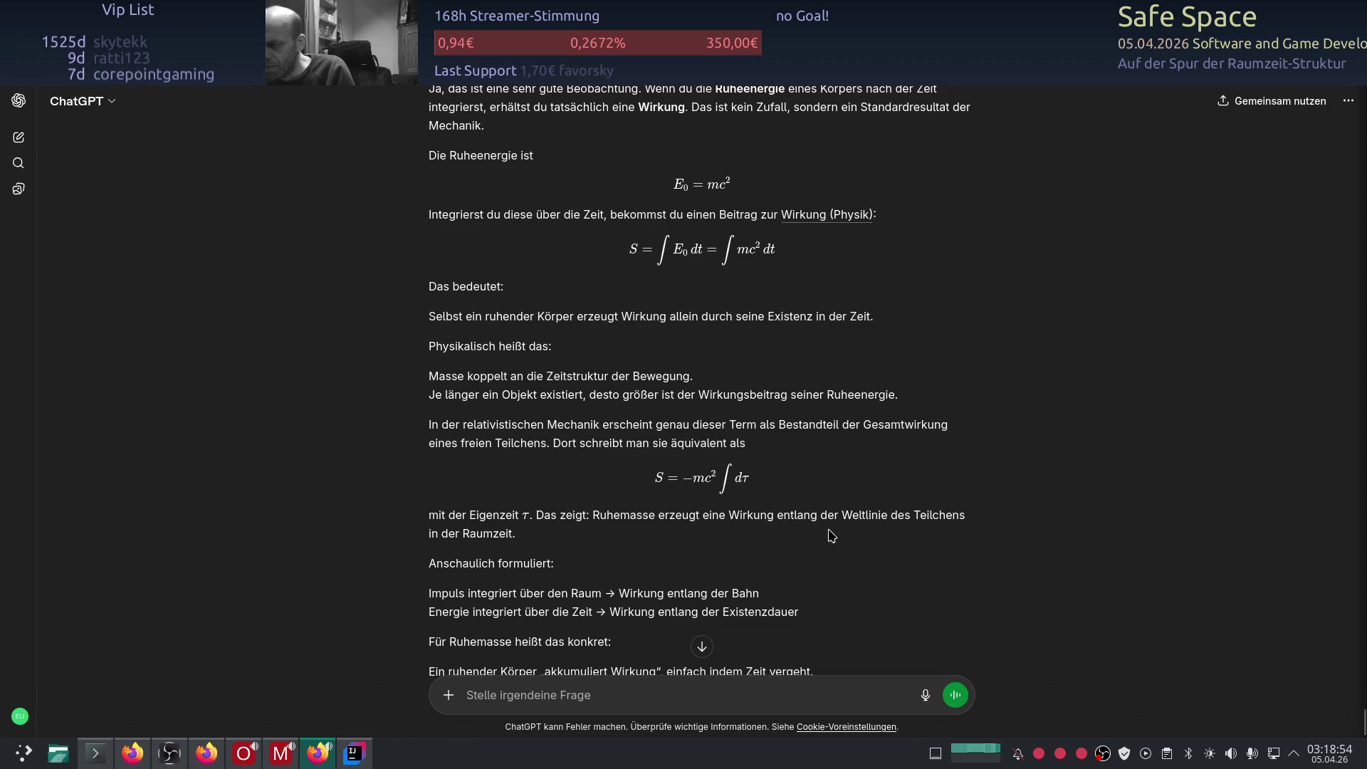
{"action": "scroll", "coordinate": [769, 518], "scroll_direction": "down", "scroll_amount": 2}
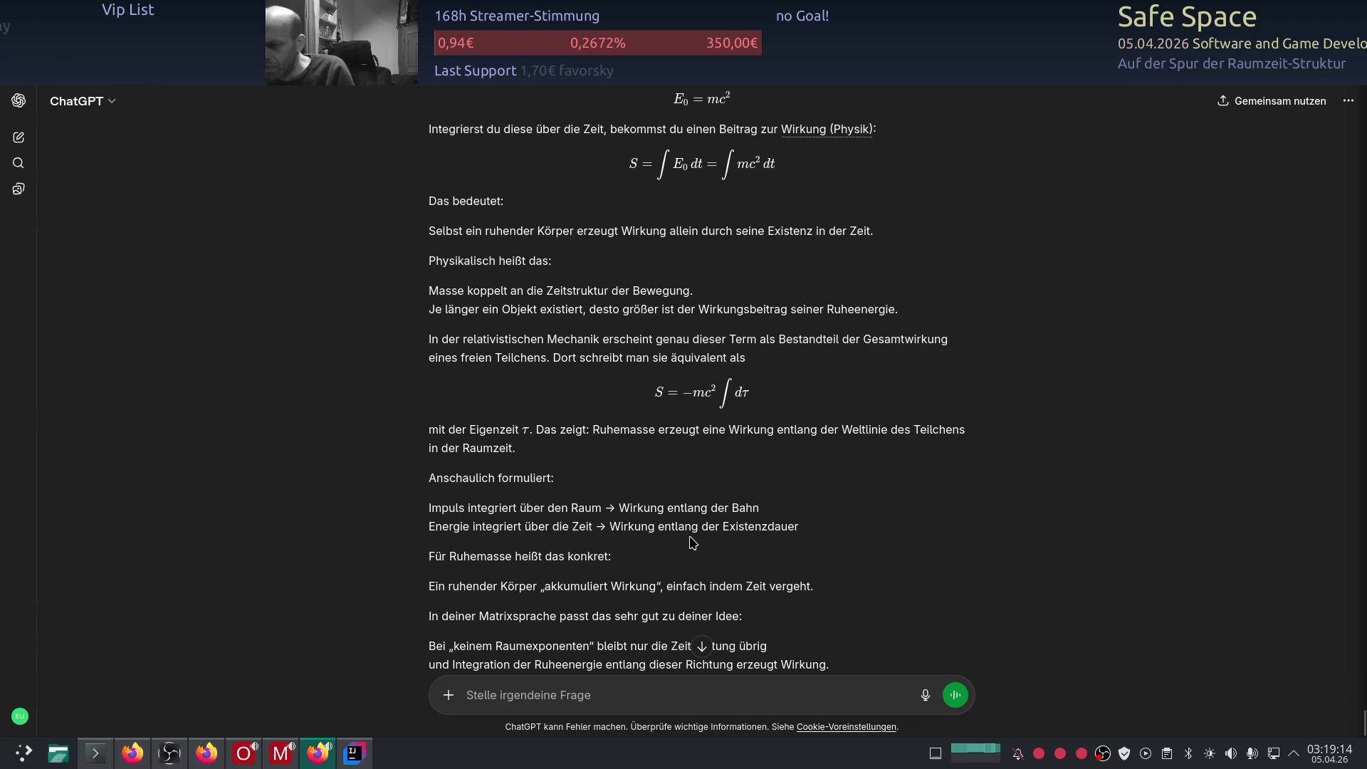
{"action": "scroll", "coordinate": [690, 542], "scroll_direction": "down", "scroll_amount": 2}
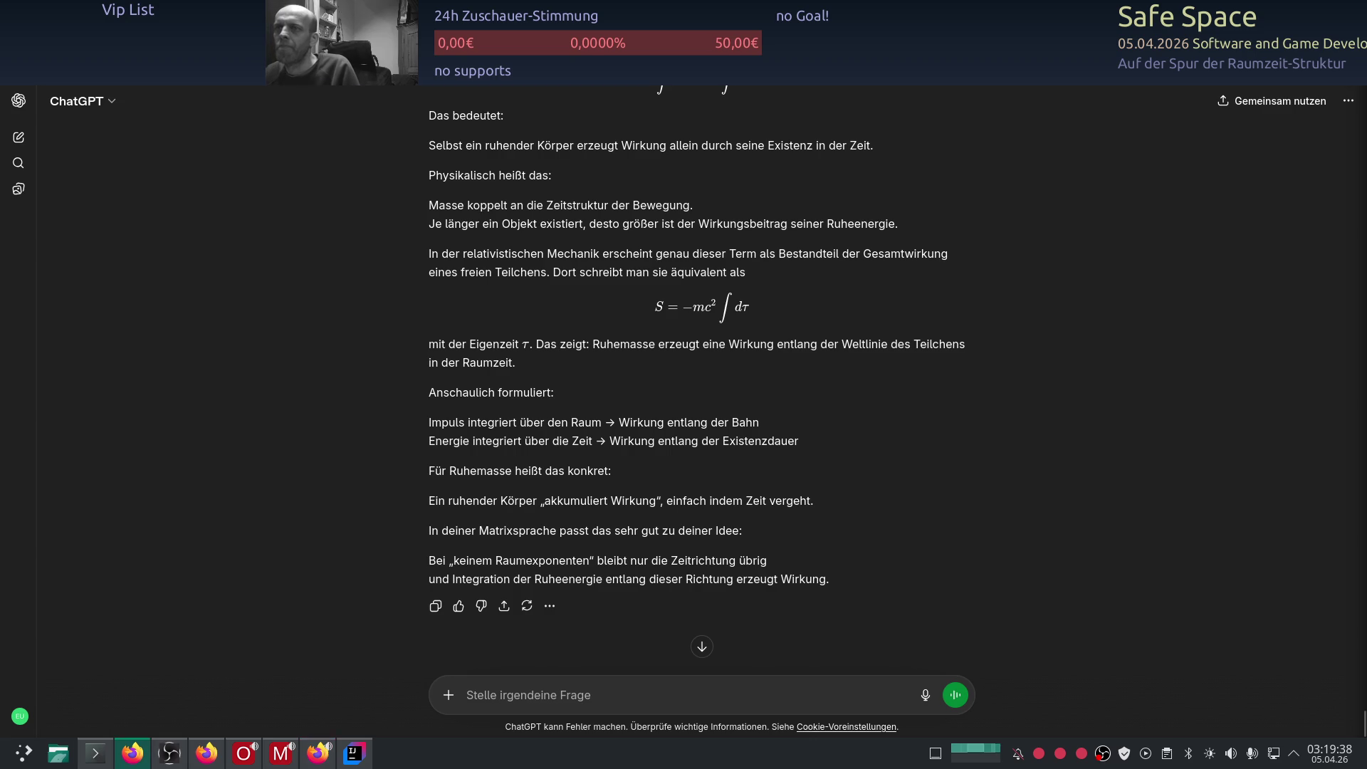
Step: Paste Wirkung from F14 into D16 below Energie and continue the index column with 1 in C16
{"action": "key", "text": "alt+Tab"}
{"action": "scroll", "coordinate": [467, 548], "scroll_direction": "down", "scroll_amount": 5}
{"action": "scroll", "coordinate": [512, 571], "scroll_direction": "up", "scroll_amount": 5}
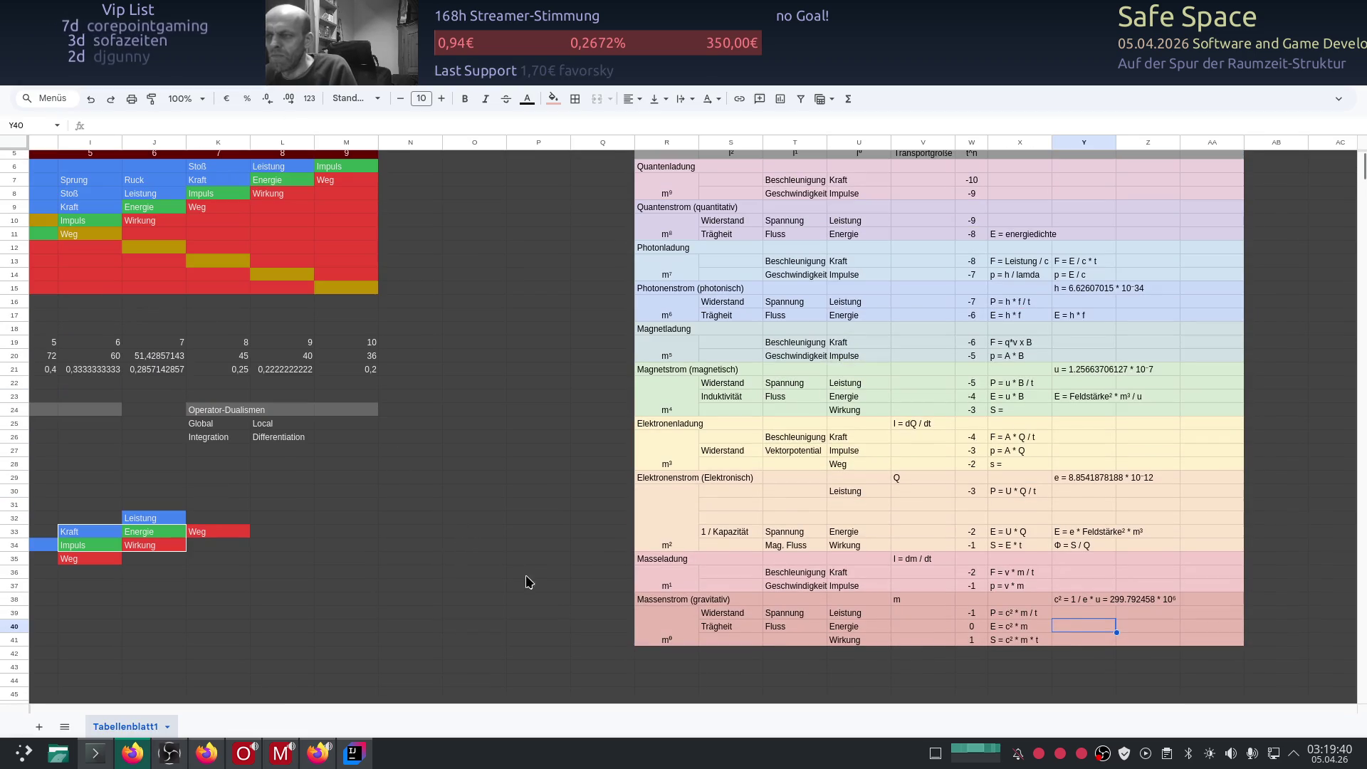
{"action": "left_click_drag", "start_coordinate": [753, 706], "coordinate": [320, 701]}
{"action": "left_click", "coordinate": [431, 280]}
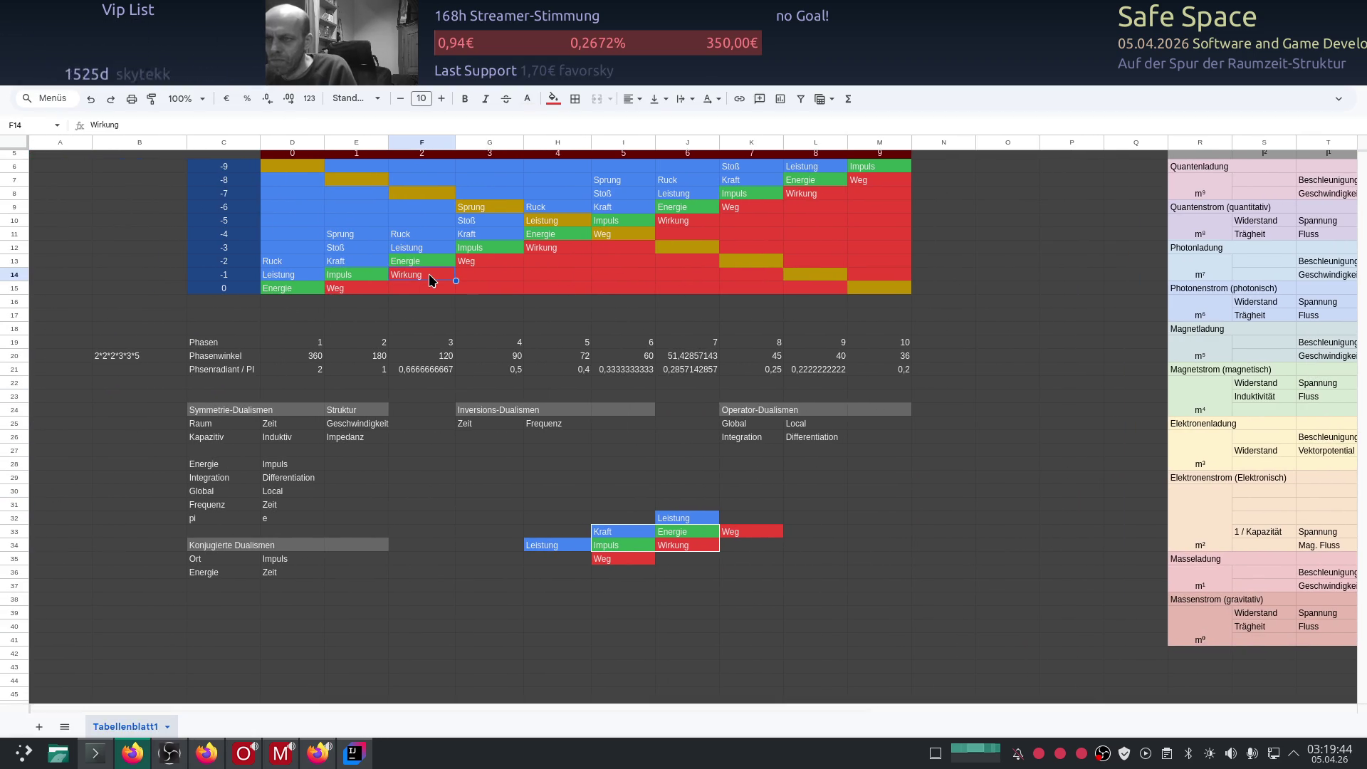
{"action": "left_click", "coordinate": [296, 308]}
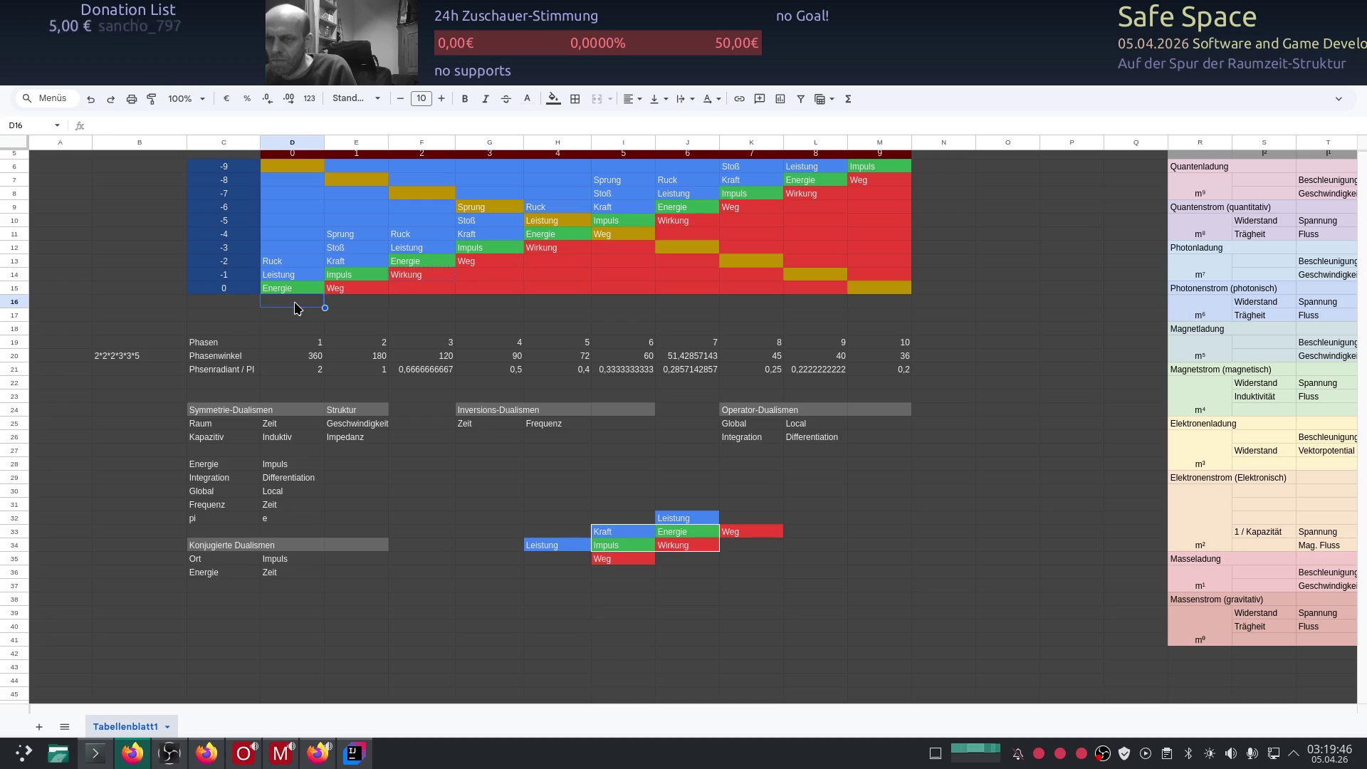
{"action": "type", "text": "Wirkung"}
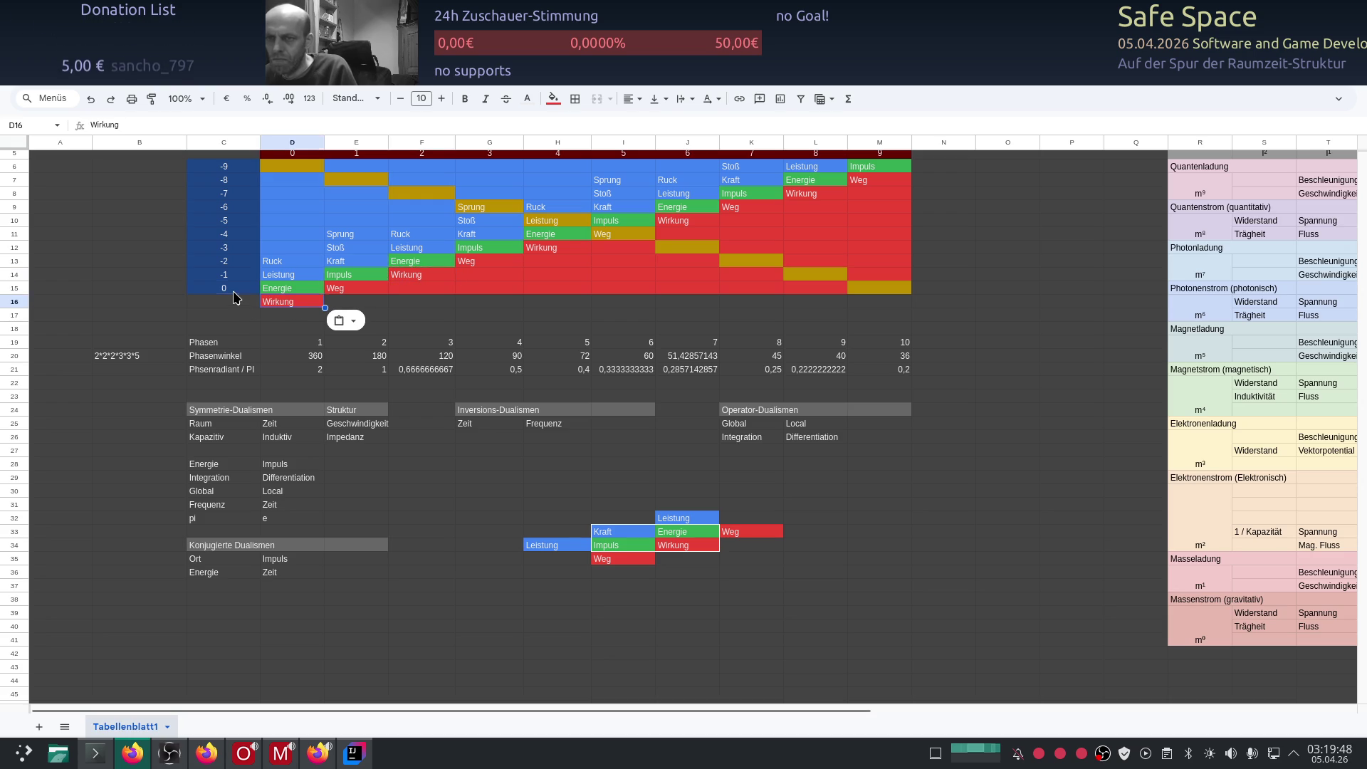
{"action": "left_click", "coordinate": [229, 302]}
{"action": "type", "text": "1"}
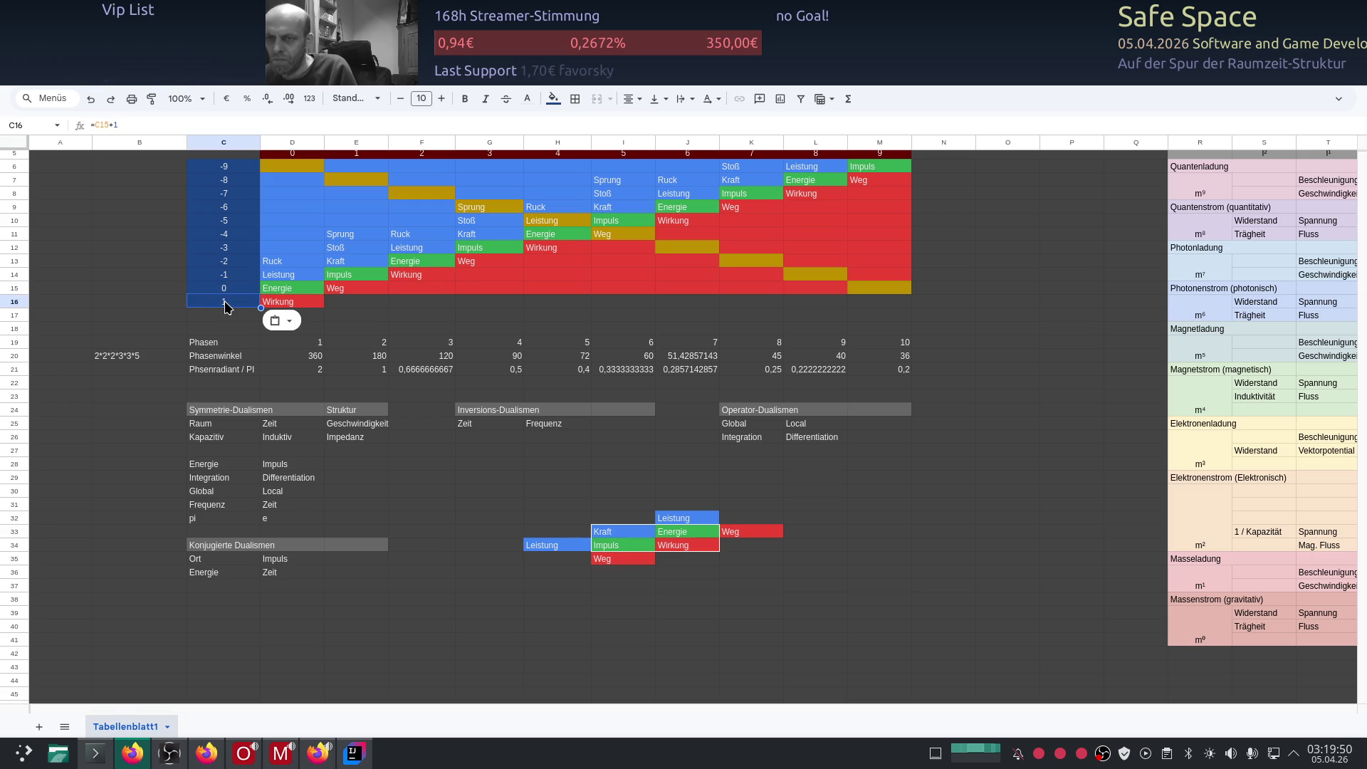
{"action": "left_click", "coordinate": [443, 288]}
{"action": "scroll", "coordinate": [560, 333], "scroll_direction": "up", "scroll_amount": 2}
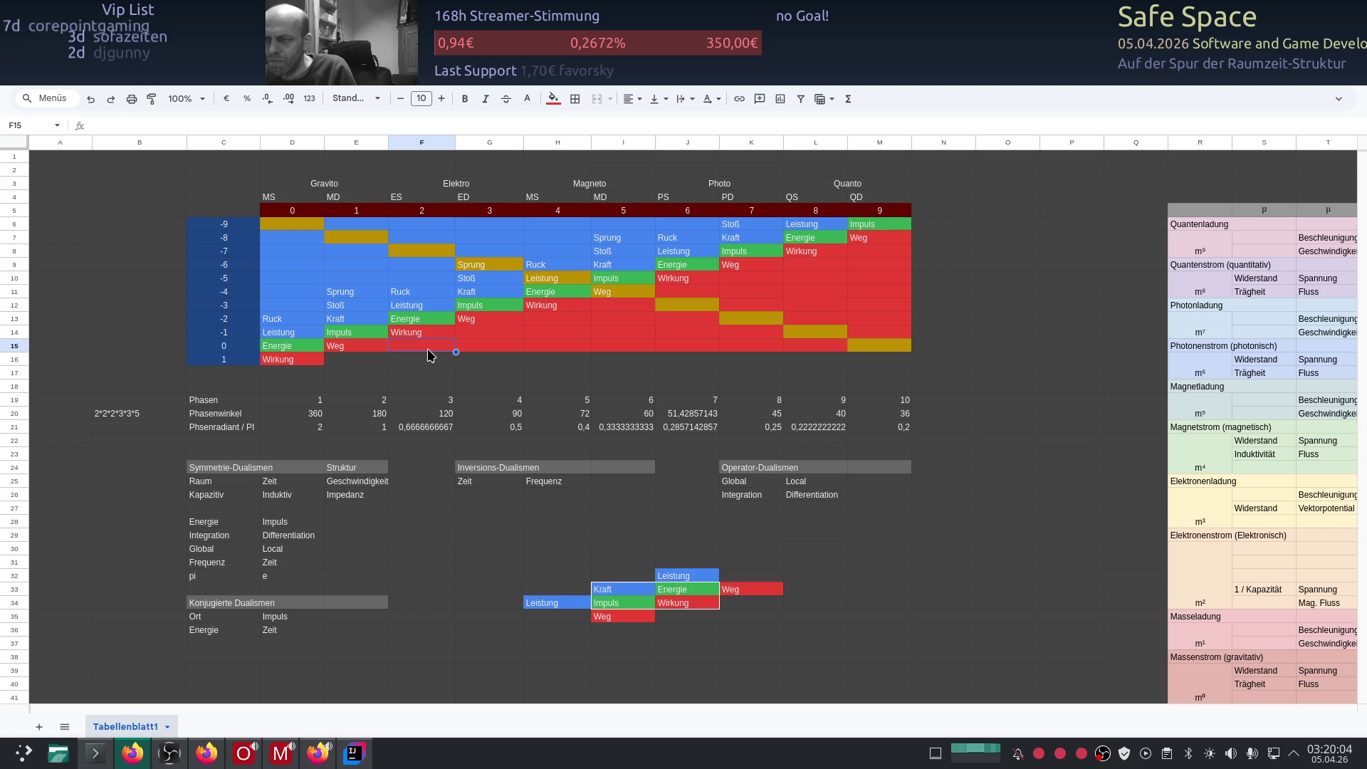
Step: Select the row 15 cells after Weg, narrowing the selection to F15:G15
{"action": "left_click_drag", "start_coordinate": [429, 351], "coordinate": [795, 349]}
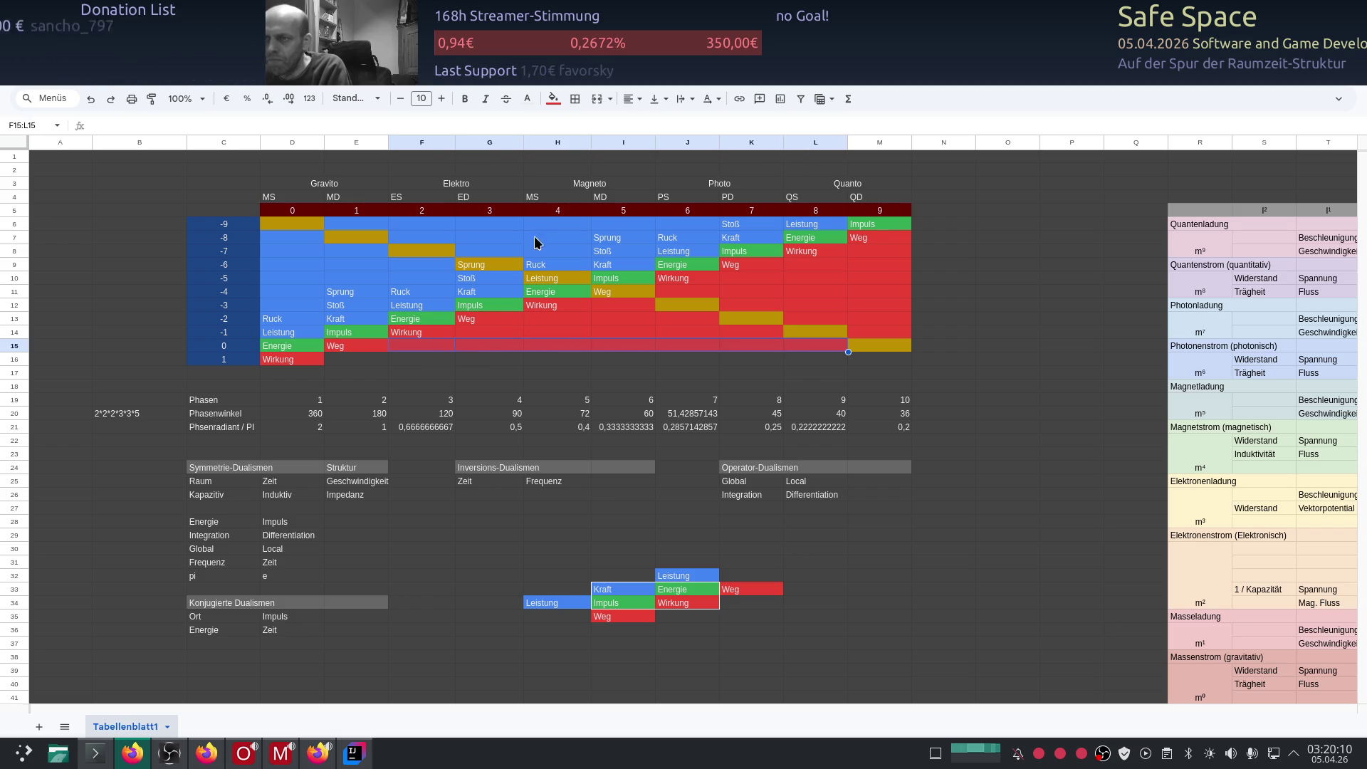
{"action": "left_click", "coordinate": [566, 334], "text": "shift"}
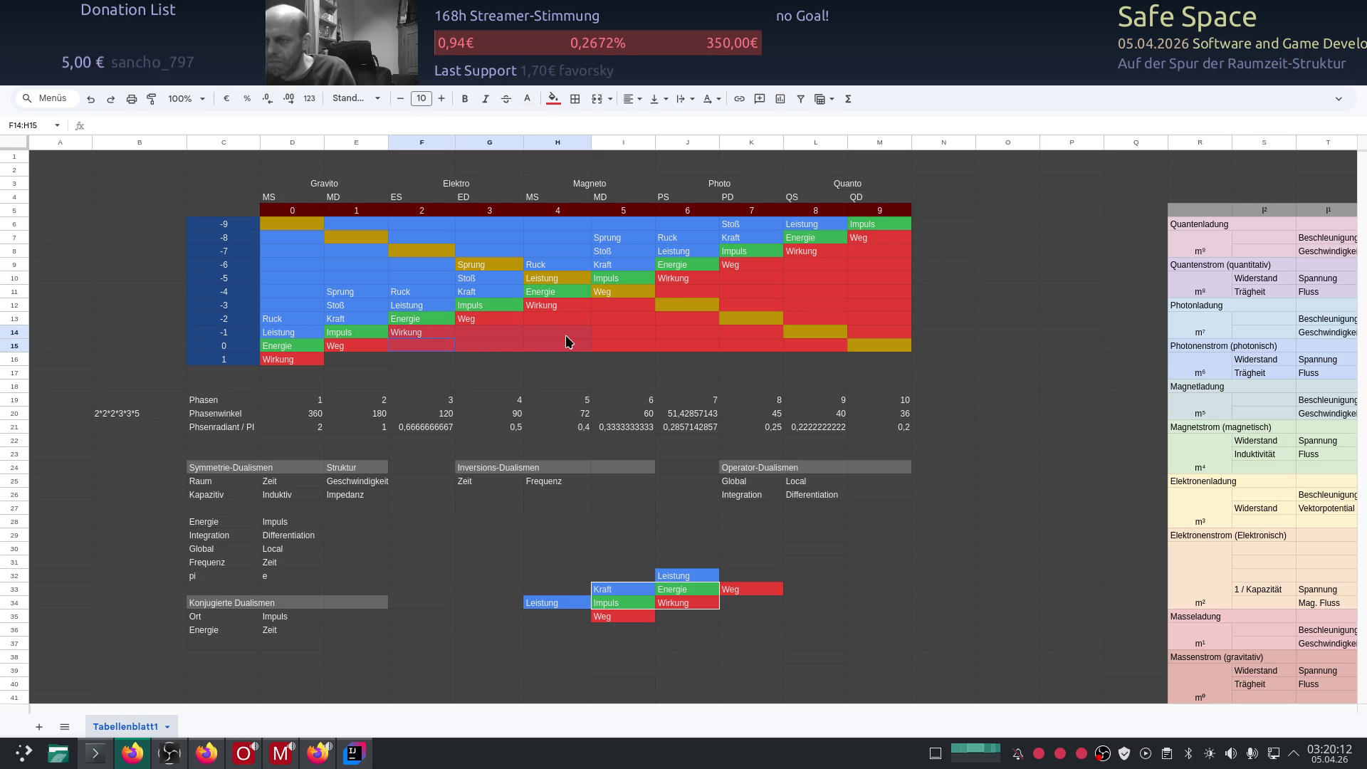
{"action": "left_click", "coordinate": [485, 348]}
{"action": "left_click", "coordinate": [432, 348], "text": "shift"}
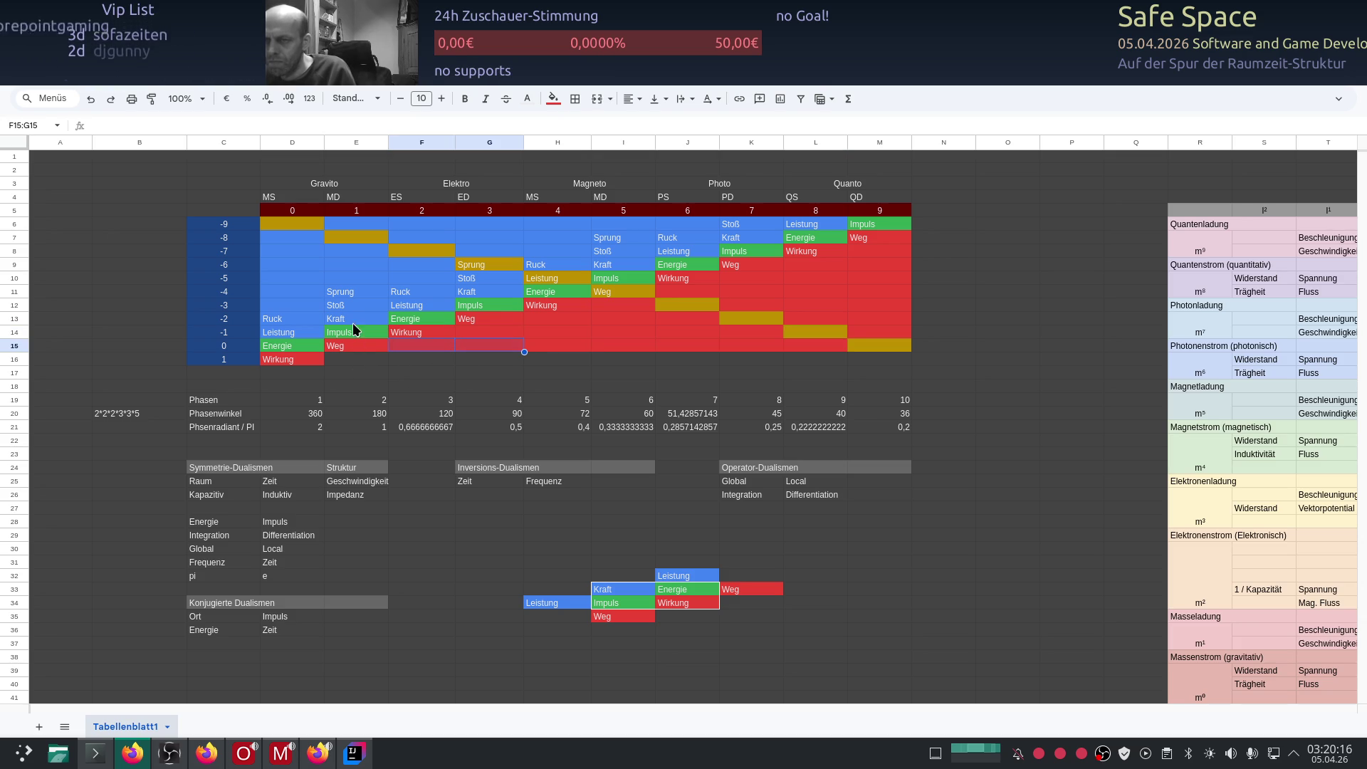
Step: Delete the Sprung entries from cells E11, G9 and I7
{"action": "left_click", "coordinate": [348, 296]}
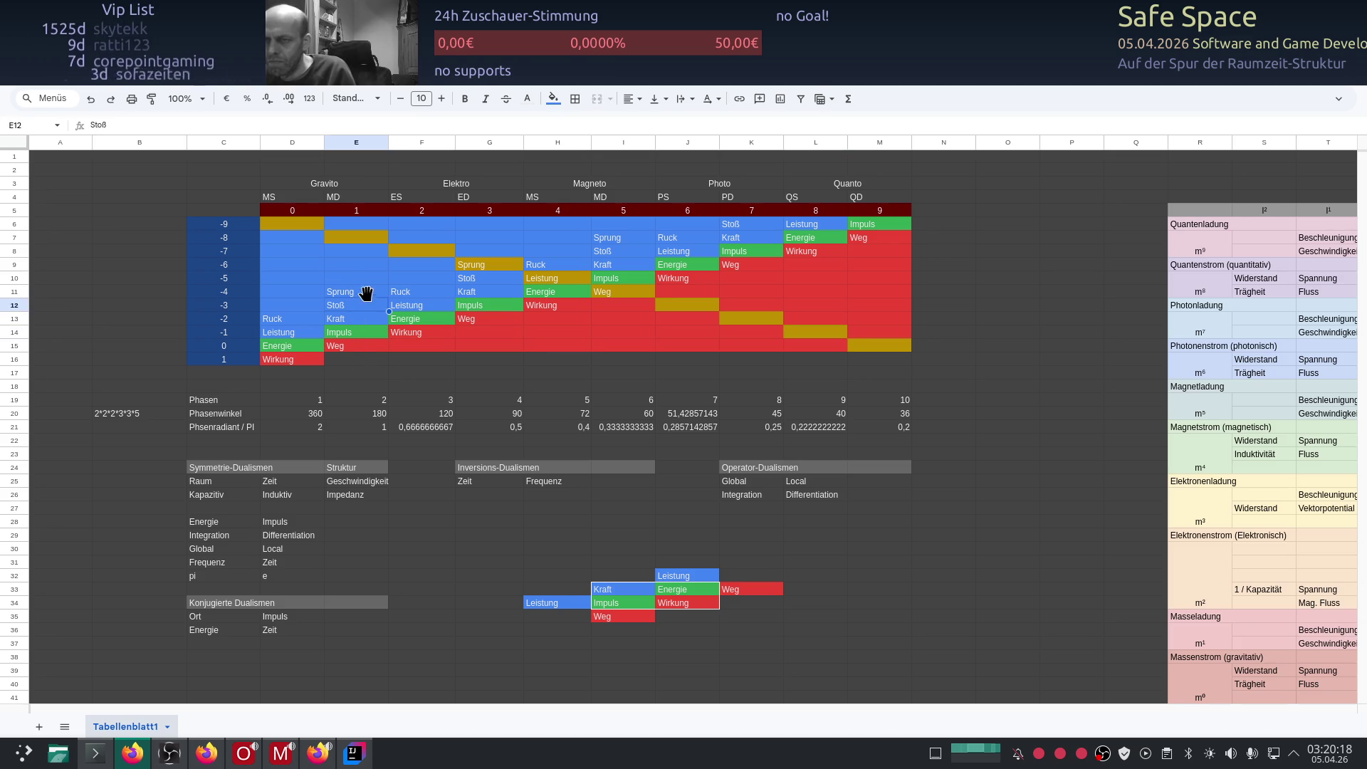
{"action": "key", "text": "Delete"}
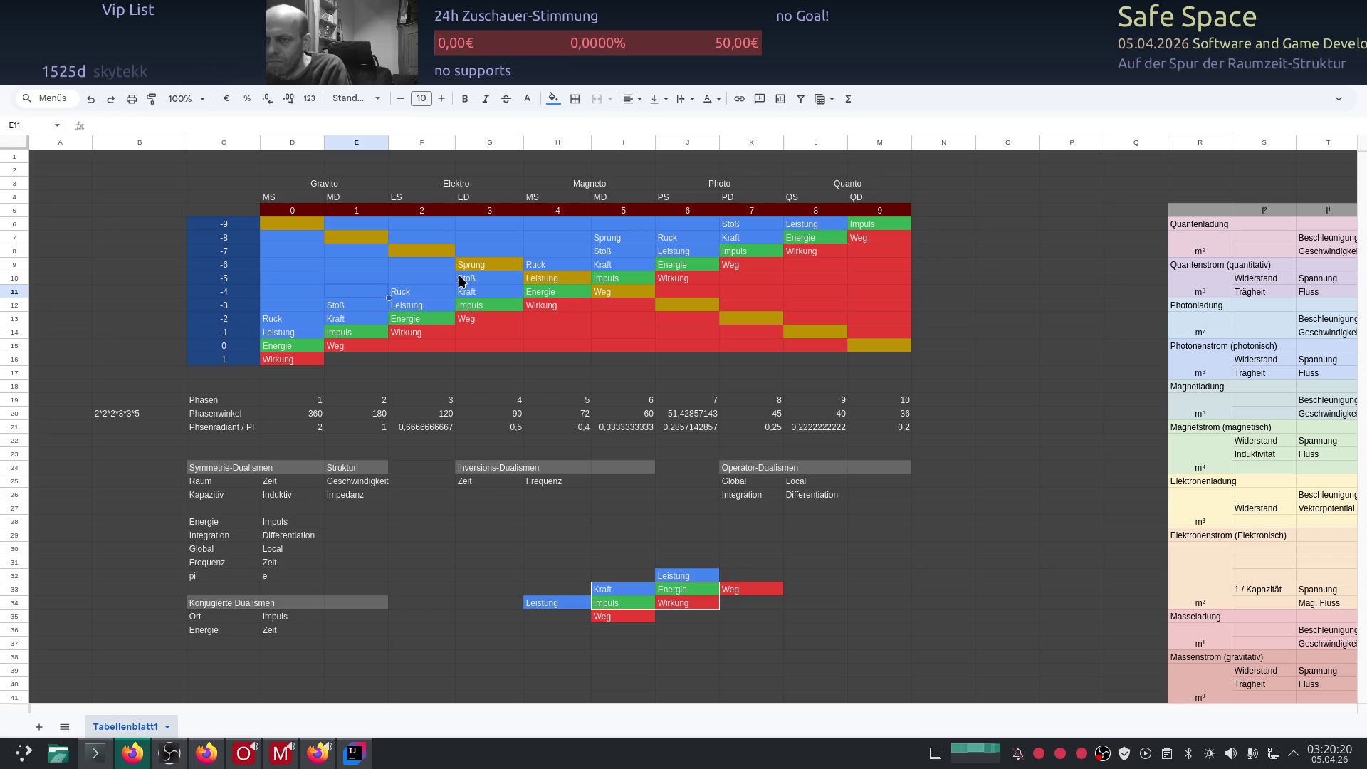
{"action": "left_click", "coordinate": [475, 267]}
{"action": "key", "text": "Delete"}
{"action": "left_click", "coordinate": [621, 237]}
{"action": "key", "text": "Delete"}
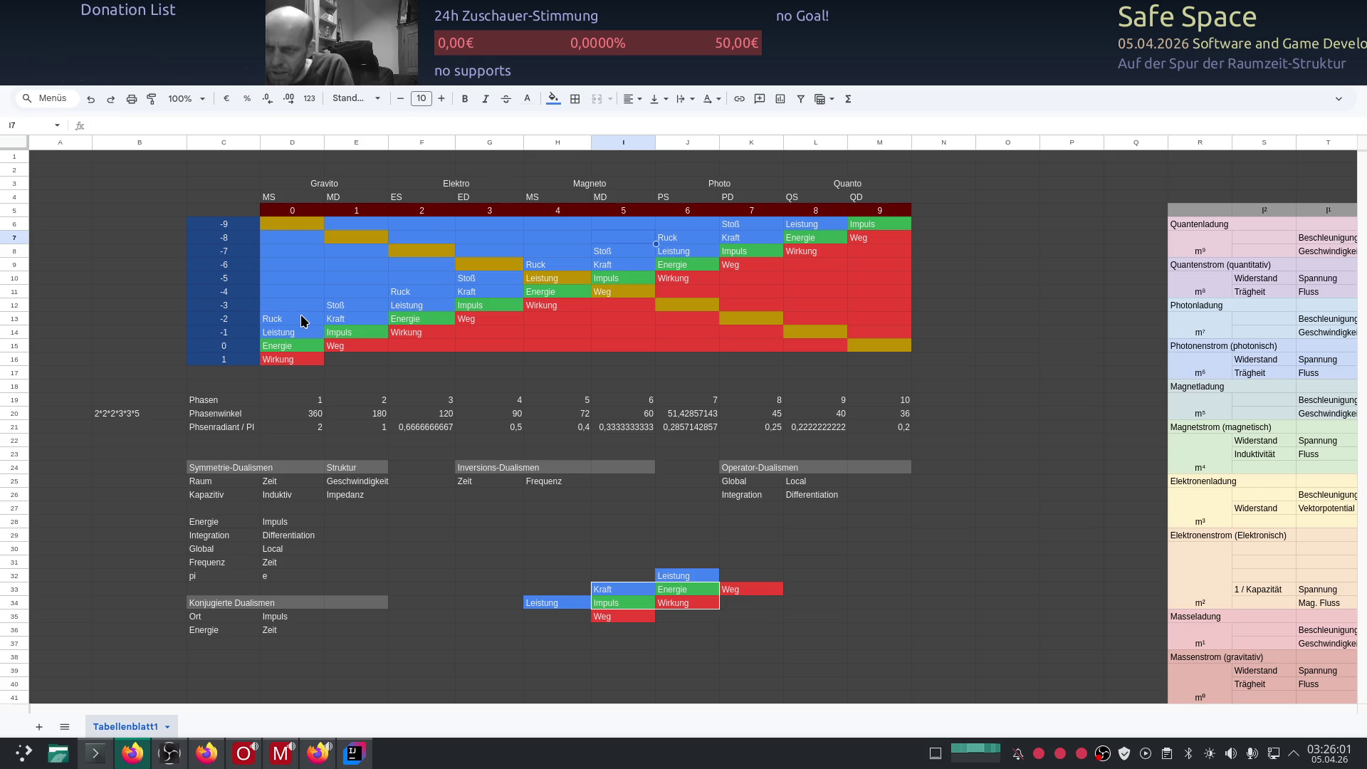
Step: Move the Ruck entry from D13 up into F11
{"action": "left_click", "coordinate": [302, 321]}
{"action": "left_click_drag", "start_coordinate": [303, 321], "coordinate": [738, 227]}
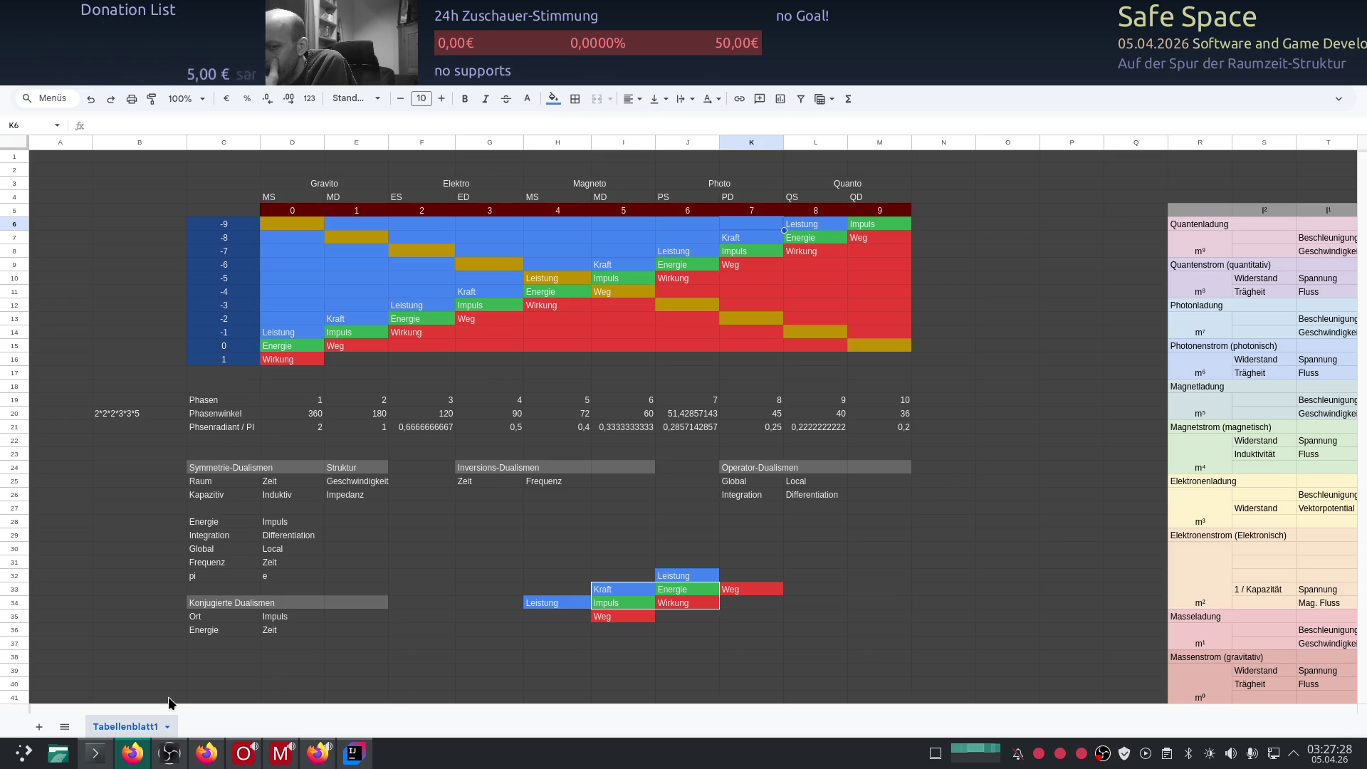
{"action": "left_click_drag", "start_coordinate": [158, 712], "coordinate": [561, 712]}
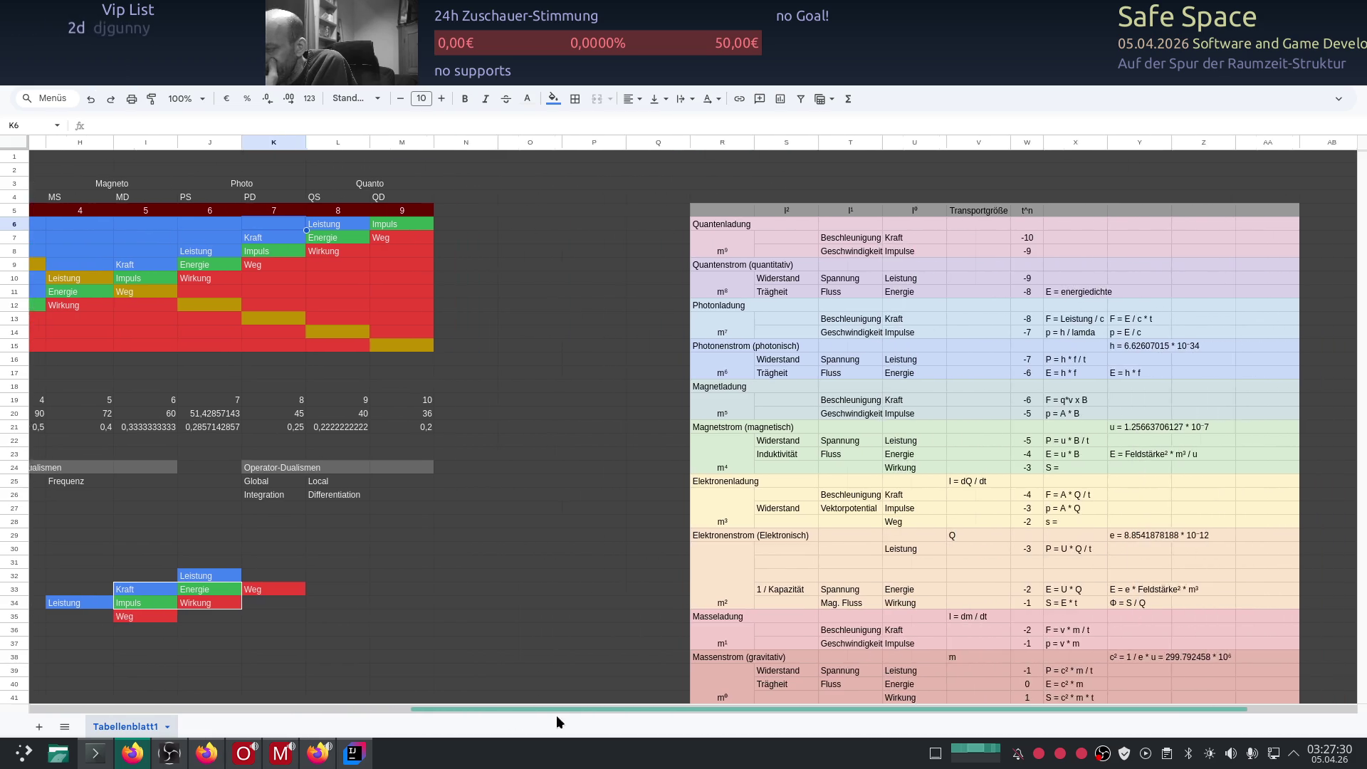
{"action": "scroll", "coordinate": [589, 626], "scroll_direction": "down", "scroll_amount": 5}
{"action": "scroll", "coordinate": [588, 630], "scroll_direction": "up", "scroll_amount": 2}
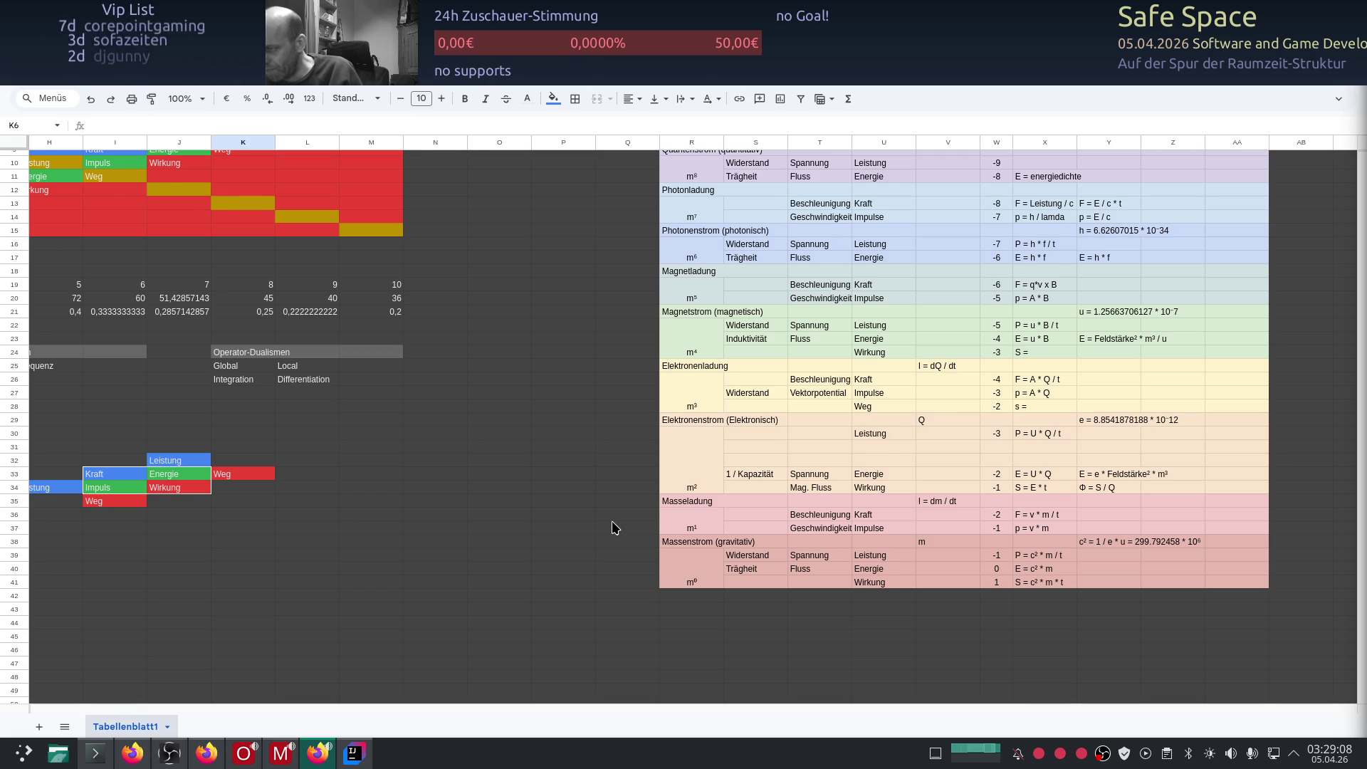
{"action": "scroll", "coordinate": [612, 527], "scroll_direction": "up", "scroll_amount": 2}
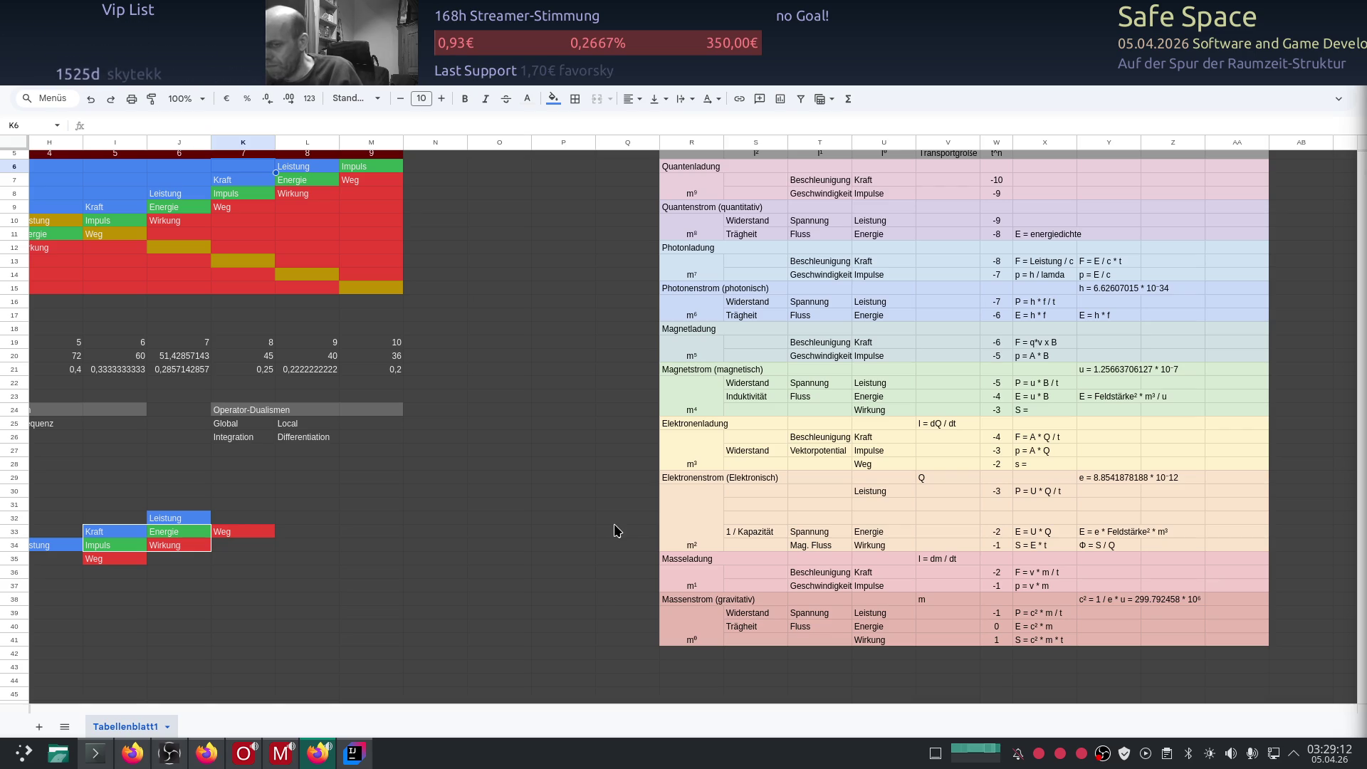
{"action": "scroll", "coordinate": [585, 524], "scroll_direction": "down", "scroll_amount": 3}
{"action": "scroll", "coordinate": [585, 523], "scroll_direction": "up", "scroll_amount": 3}
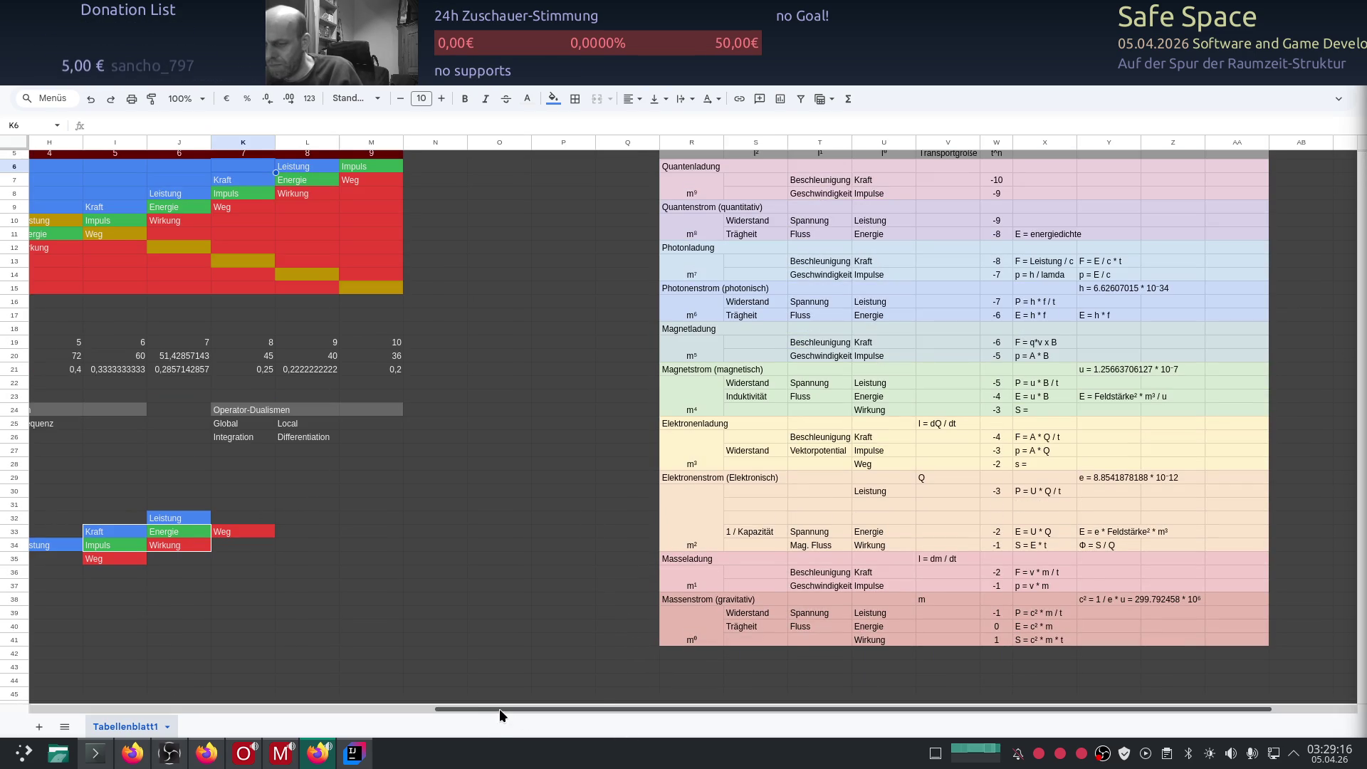
{"action": "left_click_drag", "start_coordinate": [501, 715], "coordinate": [447, 695]}
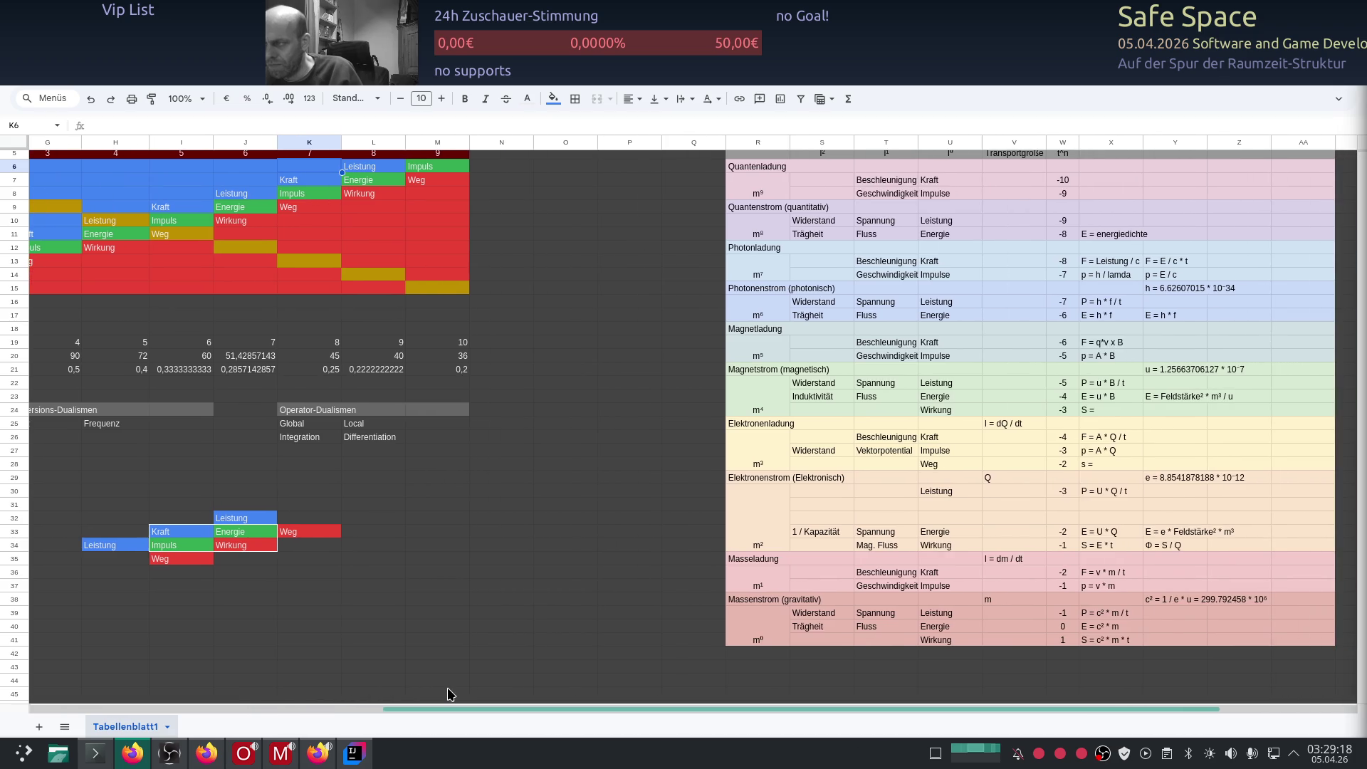
{"action": "scroll", "coordinate": [552, 620], "scroll_direction": "up", "scroll_amount": 3}
{"action": "scroll", "coordinate": [543, 623], "scroll_direction": "down", "scroll_amount": 3}
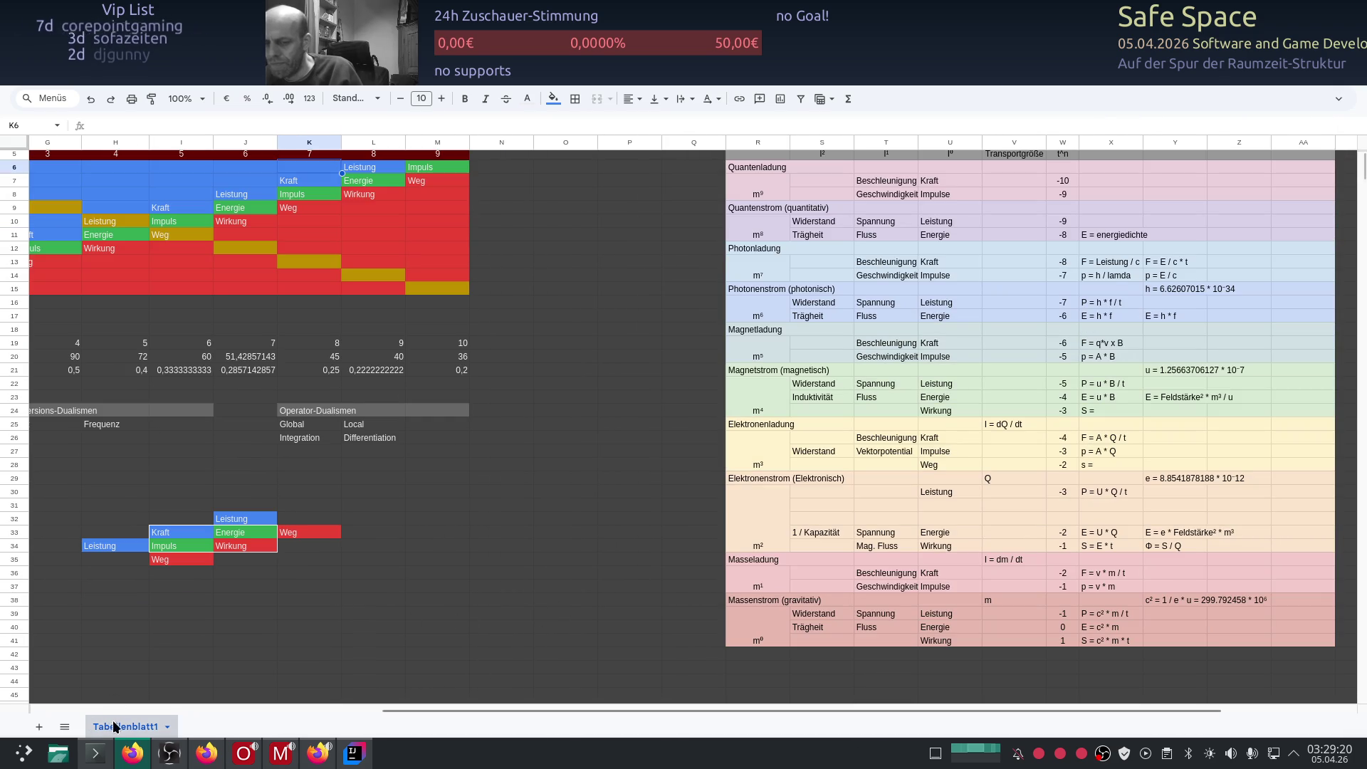
Step: Add a new sheet Tabellenblatt2 and fill all its cells dark grey
{"action": "left_click", "coordinate": [40, 728]}
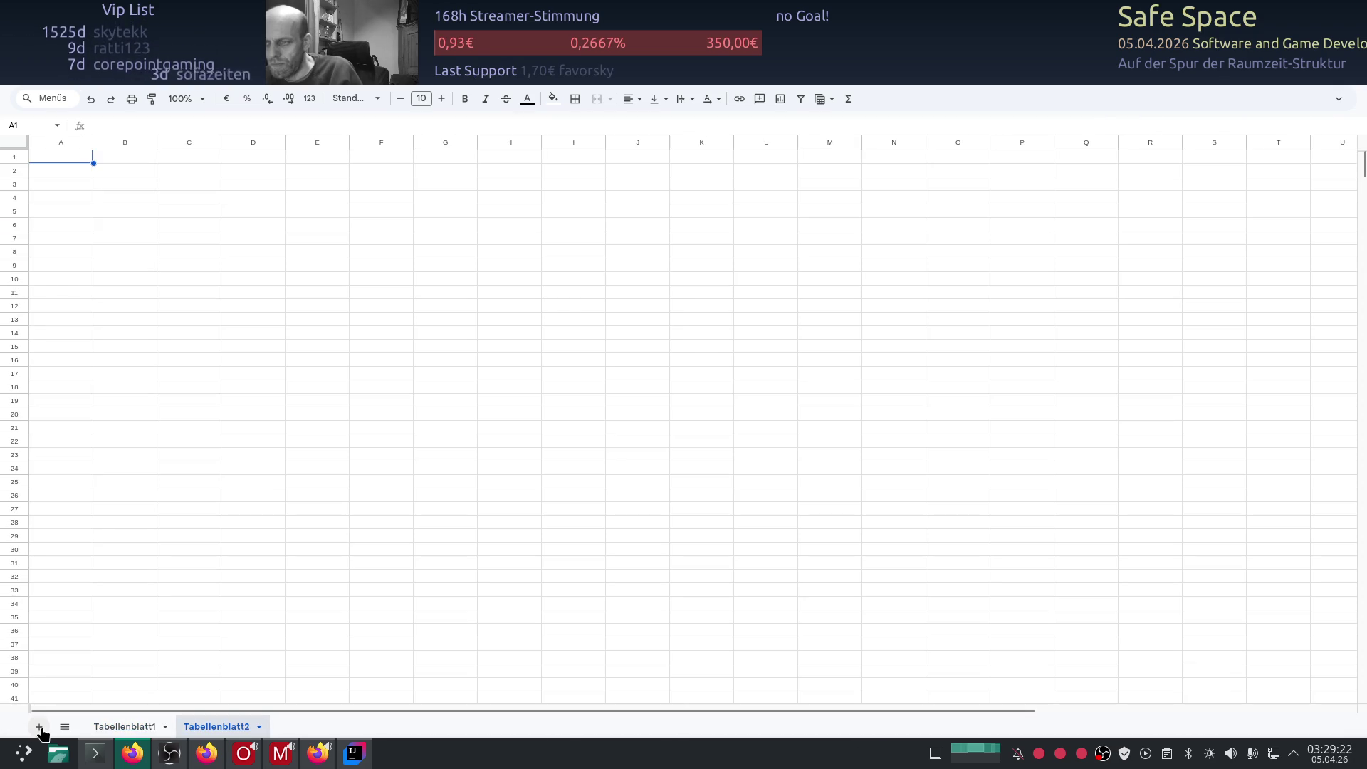
{"action": "left_click", "coordinate": [26, 148]}
{"action": "left_click", "coordinate": [554, 100]}
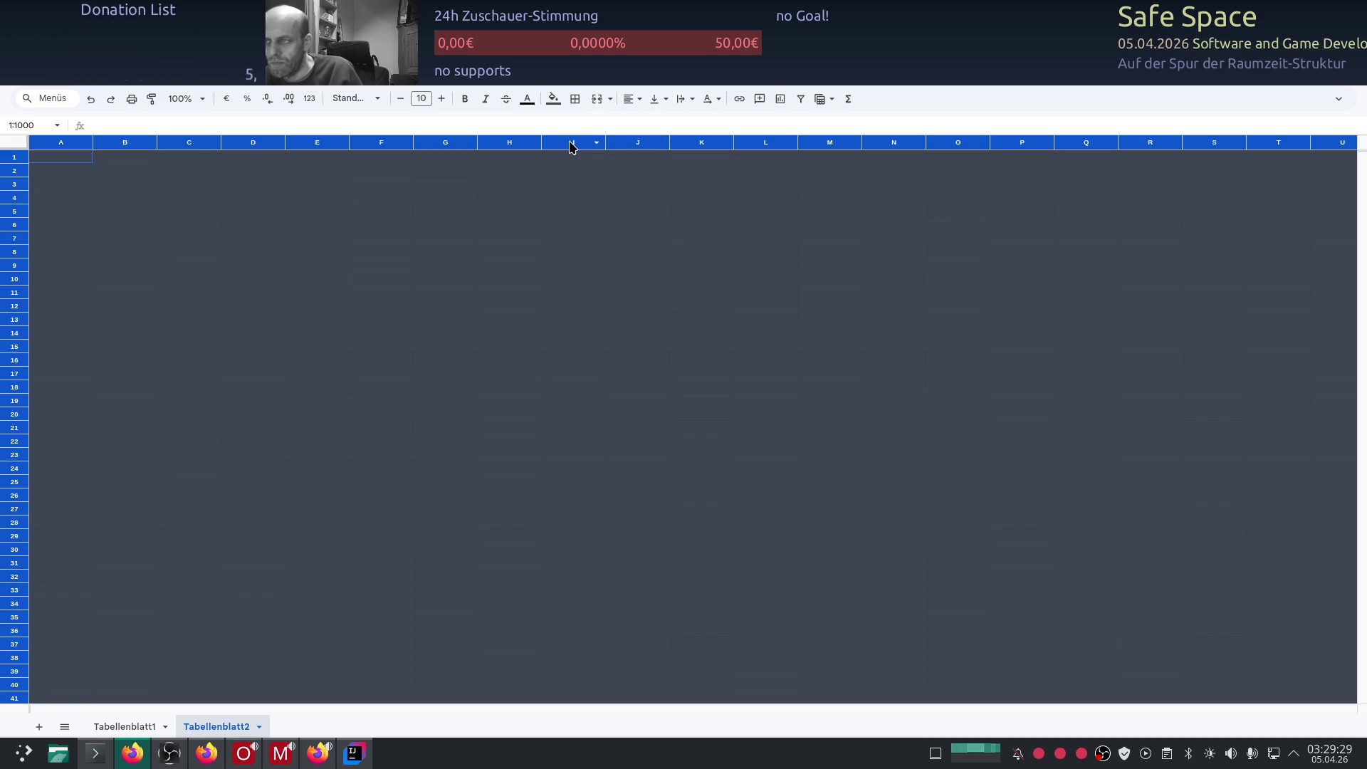
{"action": "left_click", "coordinate": [571, 144]}
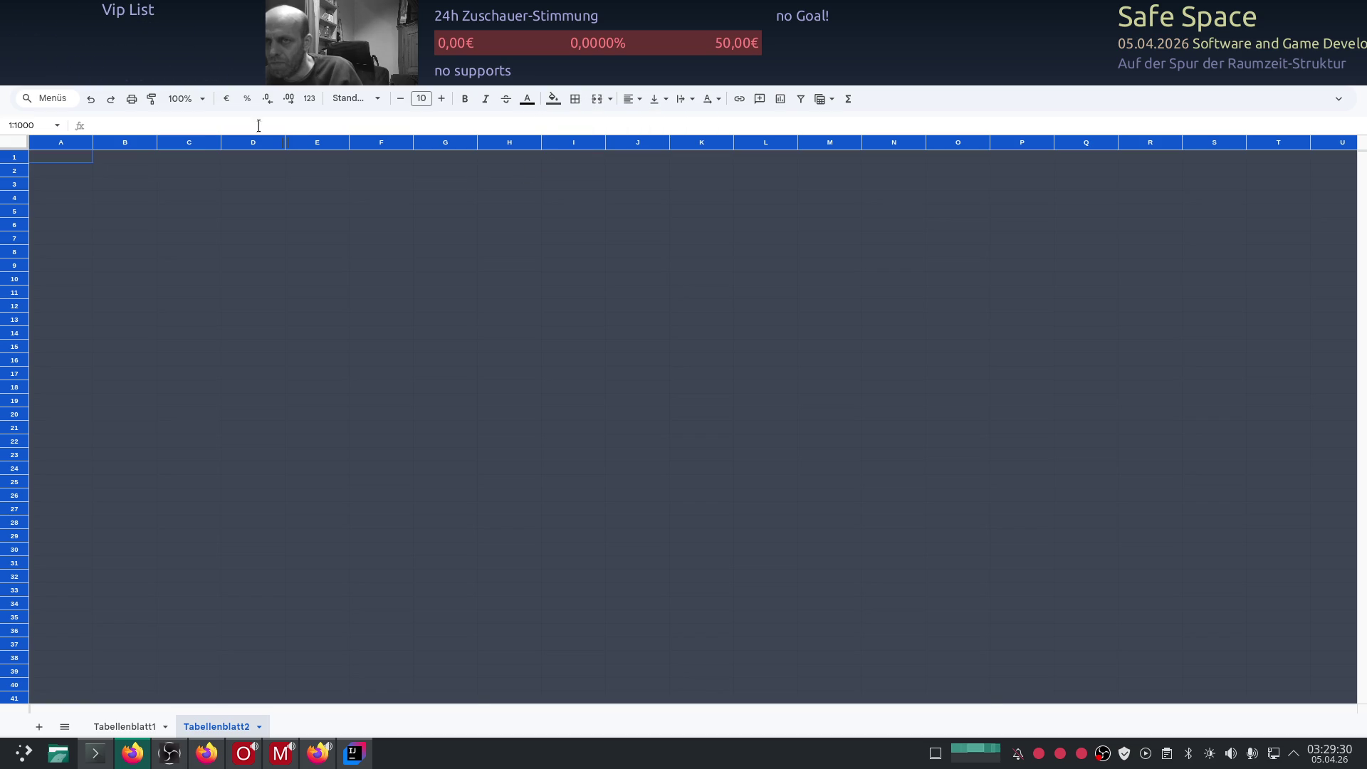
{"action": "left_click", "coordinate": [139, 226]}
Step: Return to the first sheet Tabellenblatt1 with the coloured matrix
{"action": "key", "text": "ctrl+Tab"}
{"action": "key", "text": "ctrl+shift+Tab"}
{"action": "key", "text": "ctrl+shift+Page_Up"}
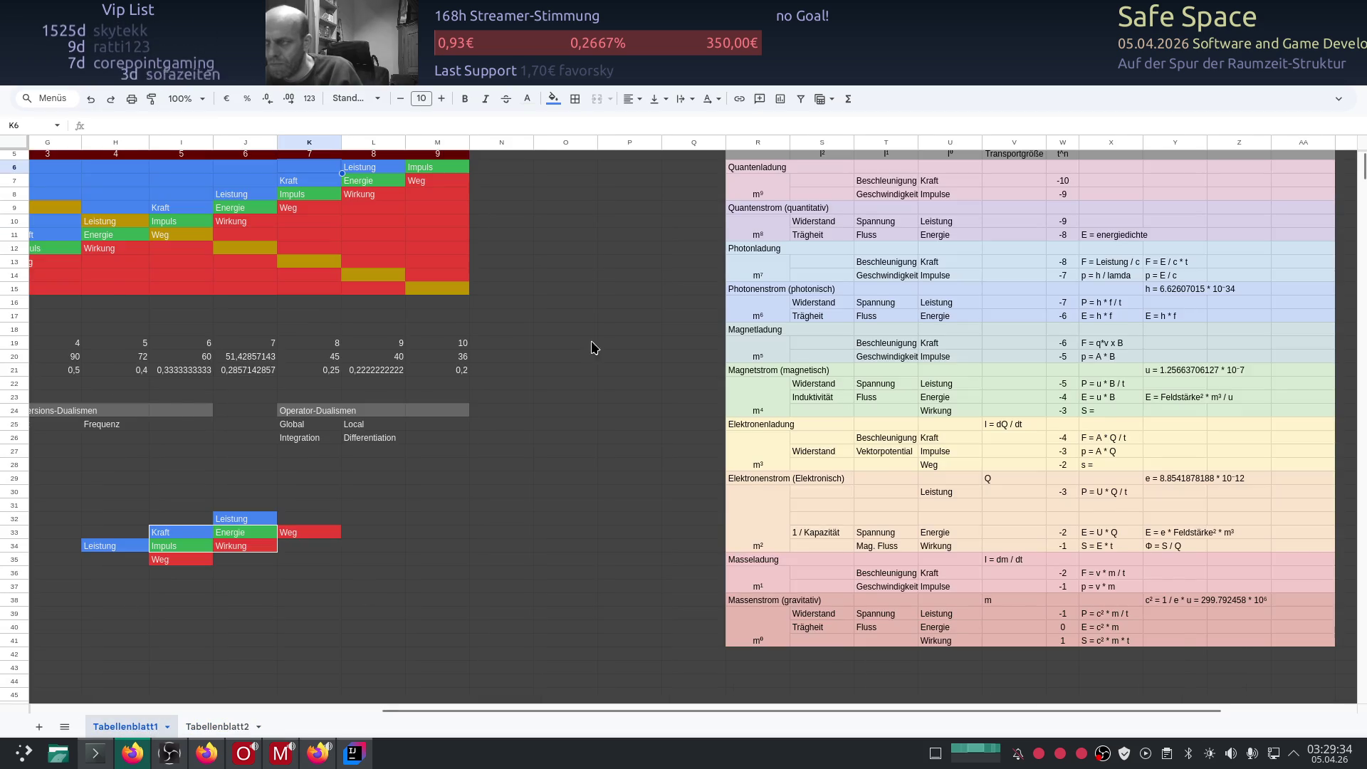
{"action": "left_click_drag", "start_coordinate": [729, 706], "coordinate": [843, 703]}
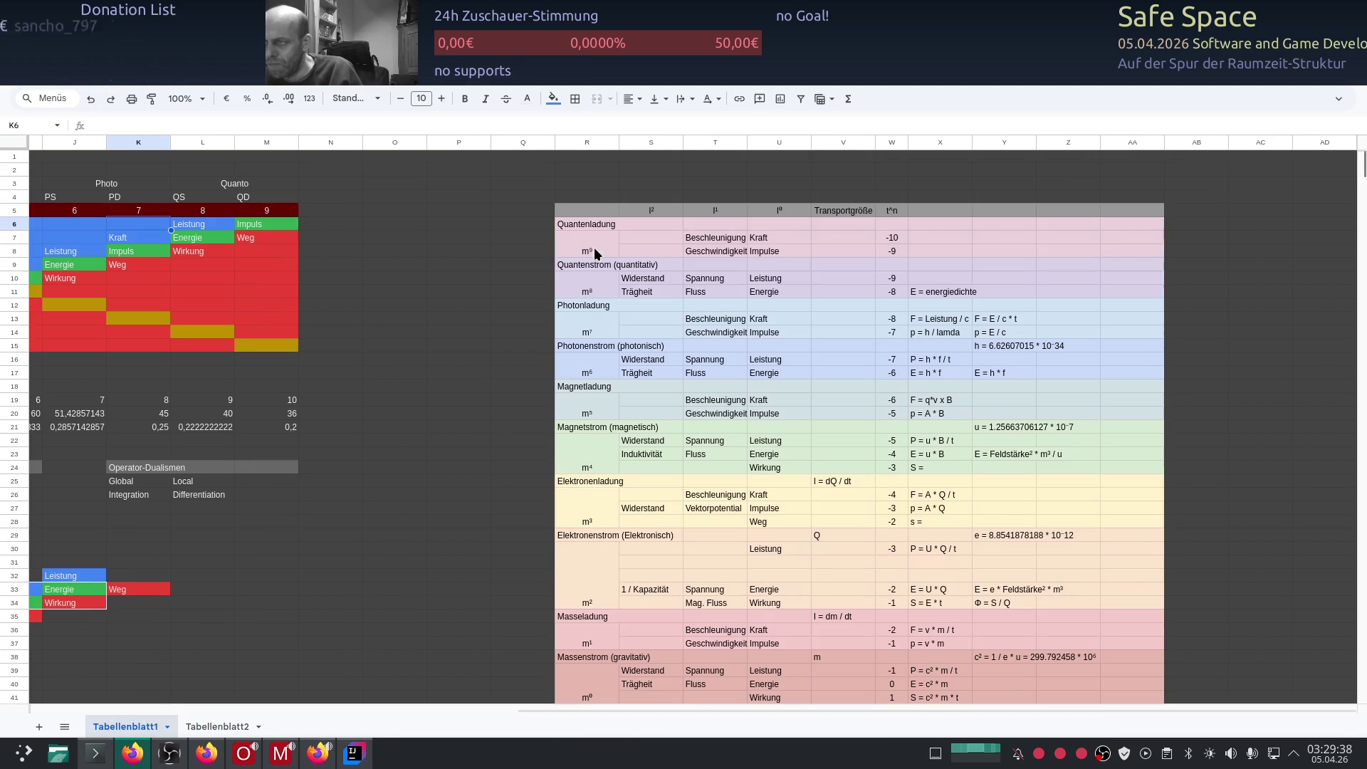
{"action": "left_click_drag", "start_coordinate": [565, 207], "coordinate": [1148, 610]}
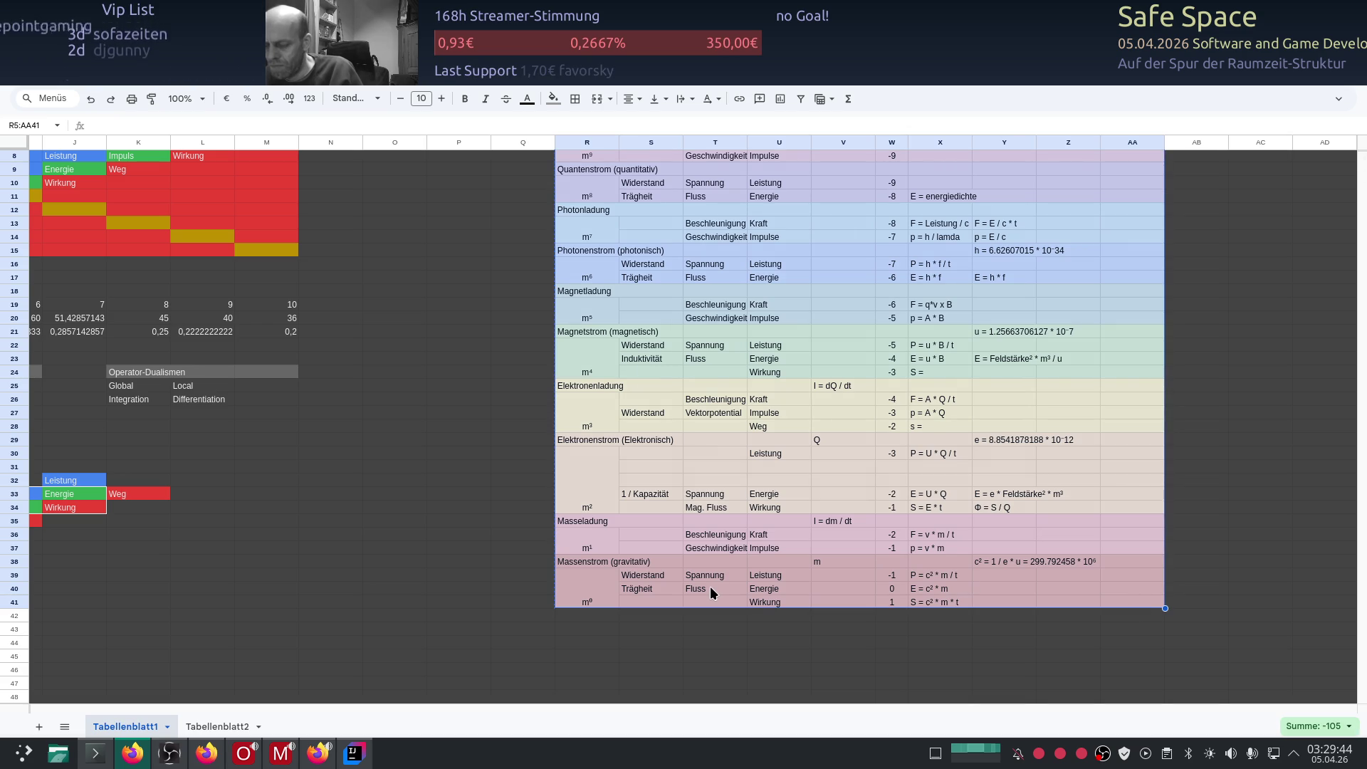
Step: Paste the copied coloured coupling table into Tabellenblatt2 at cell F3
{"action": "left_click", "coordinate": [219, 726]}
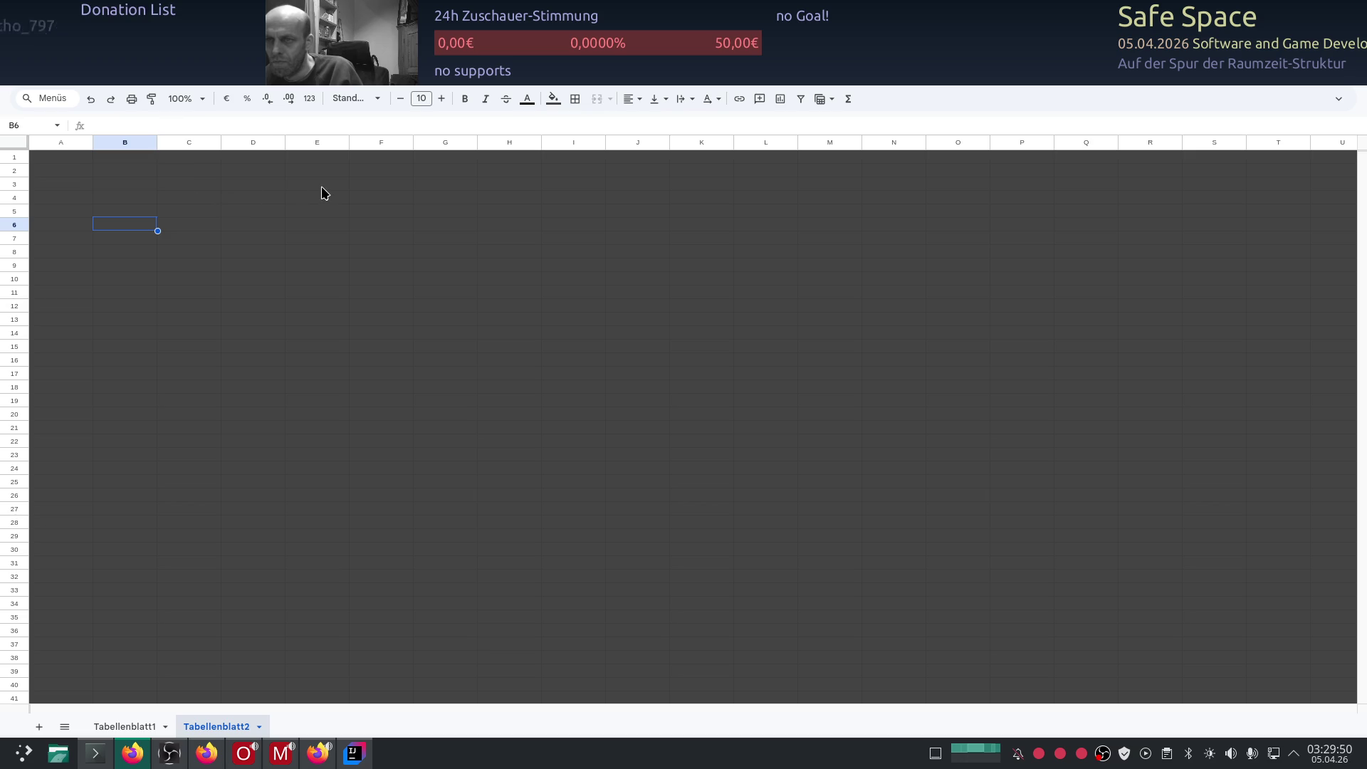
{"action": "left_click", "coordinate": [381, 185]}
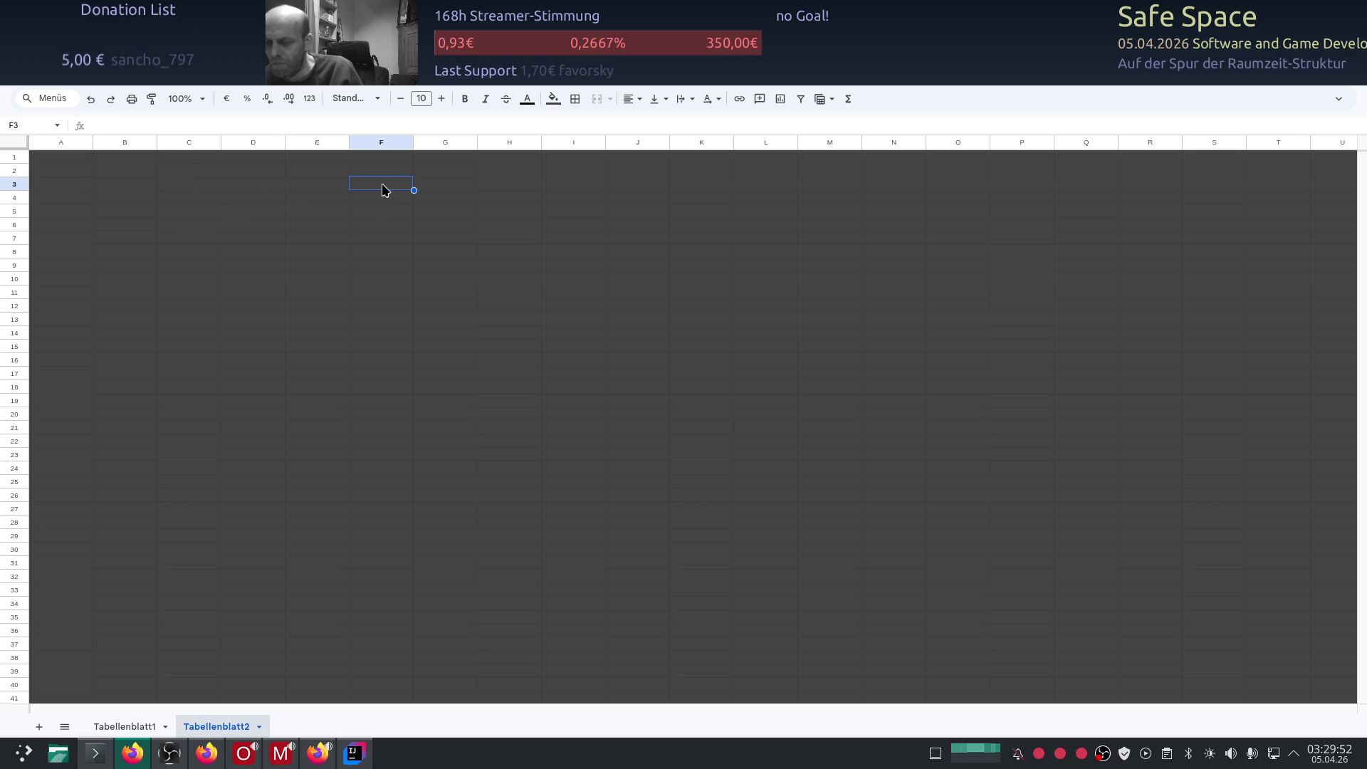
{"action": "key", "text": "ctrl+v"}
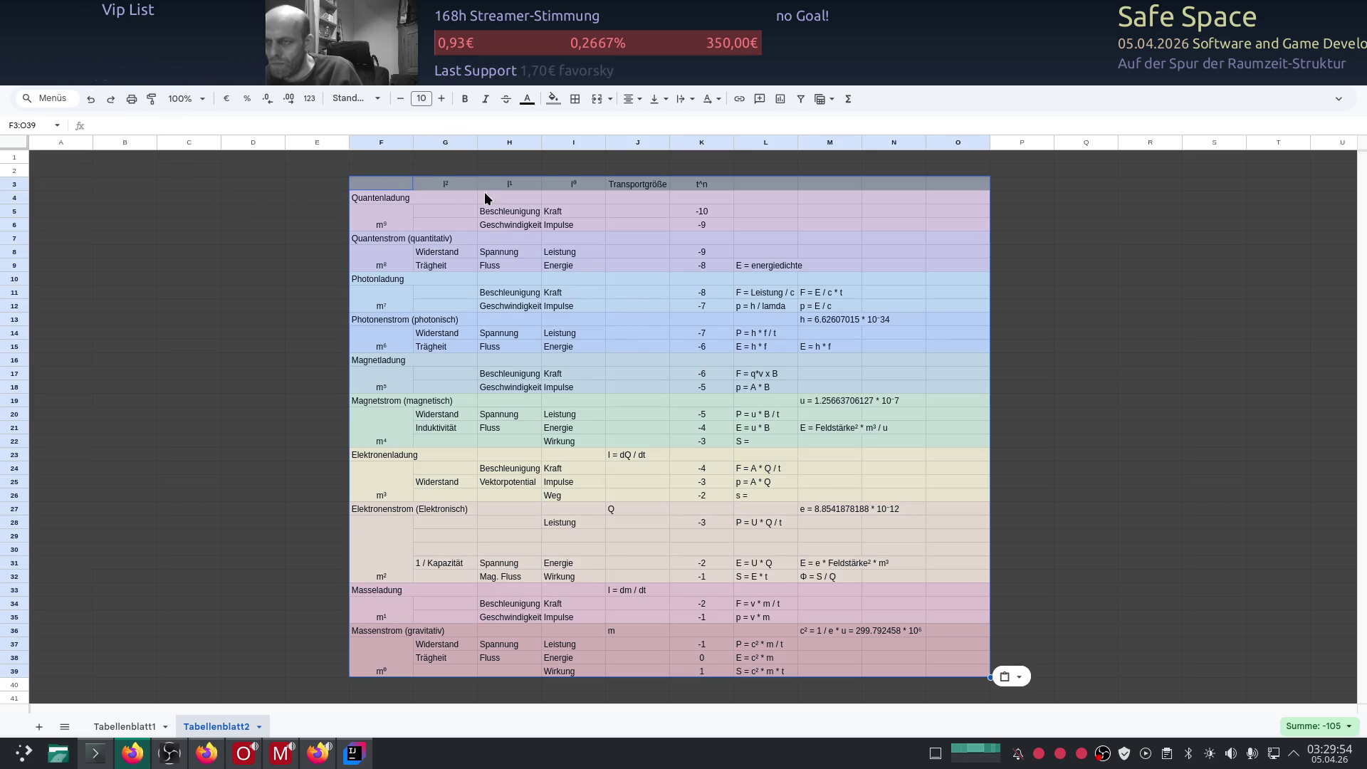
{"action": "right_click", "coordinate": [224, 730]}
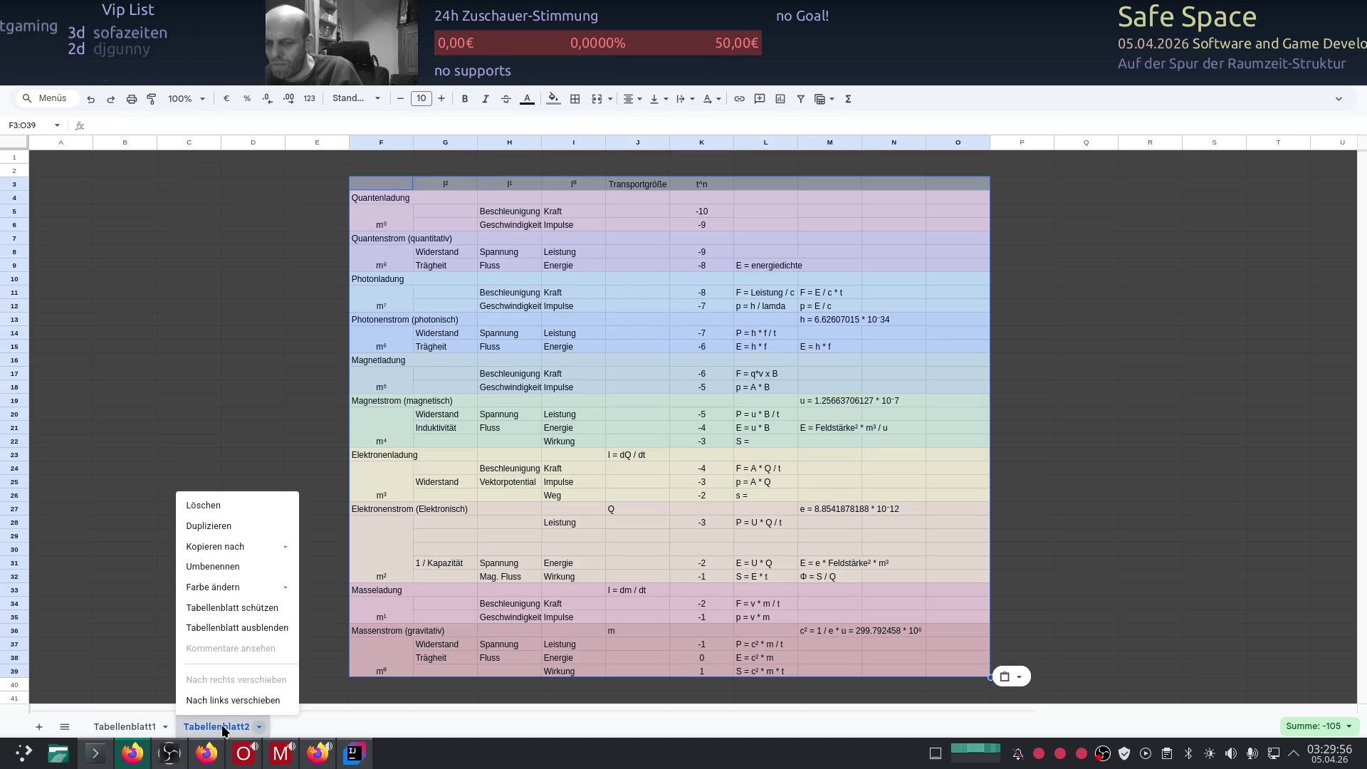
Step: Rename the second sheet to Kopplungen and go back to Tabellenblatt1
{"action": "left_click", "coordinate": [229, 566]}
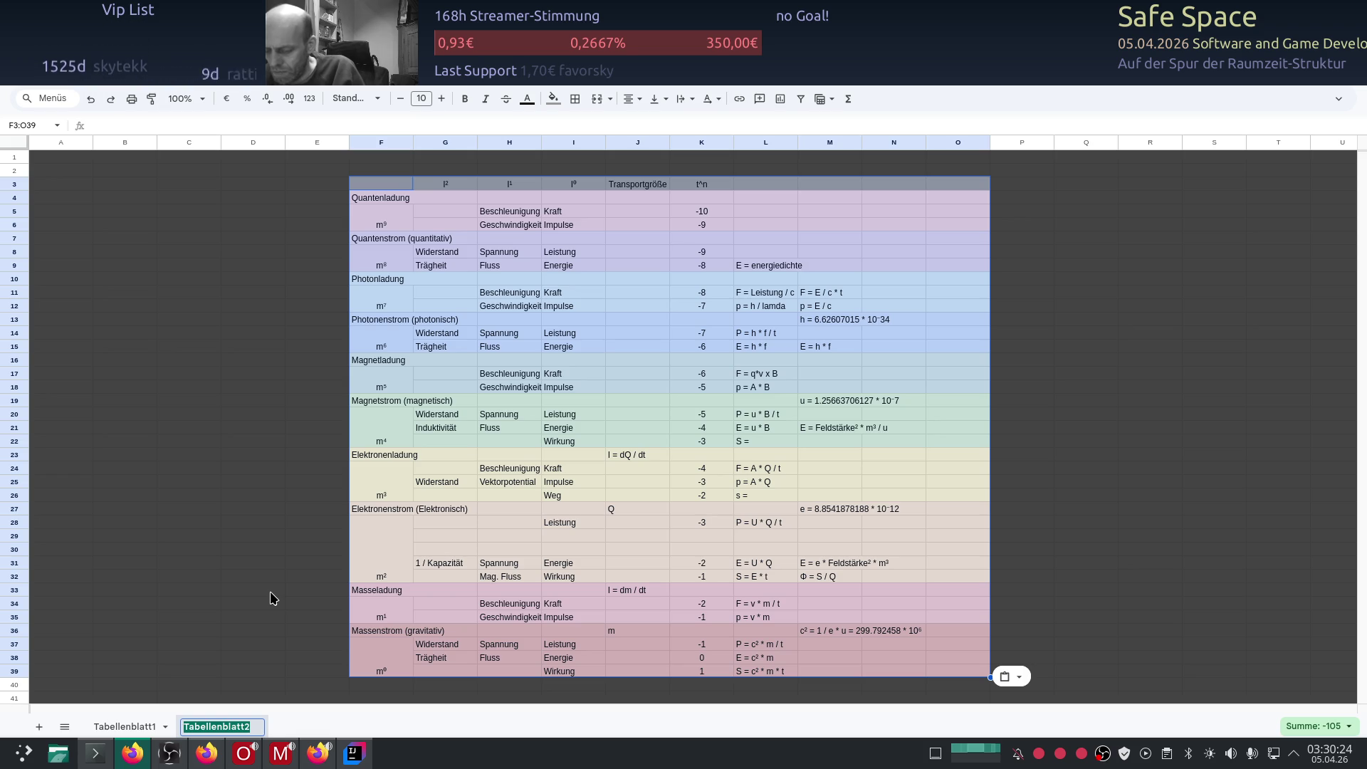
{"action": "type", "text": "Kopplungen"}
{"action": "key", "text": "Return"}
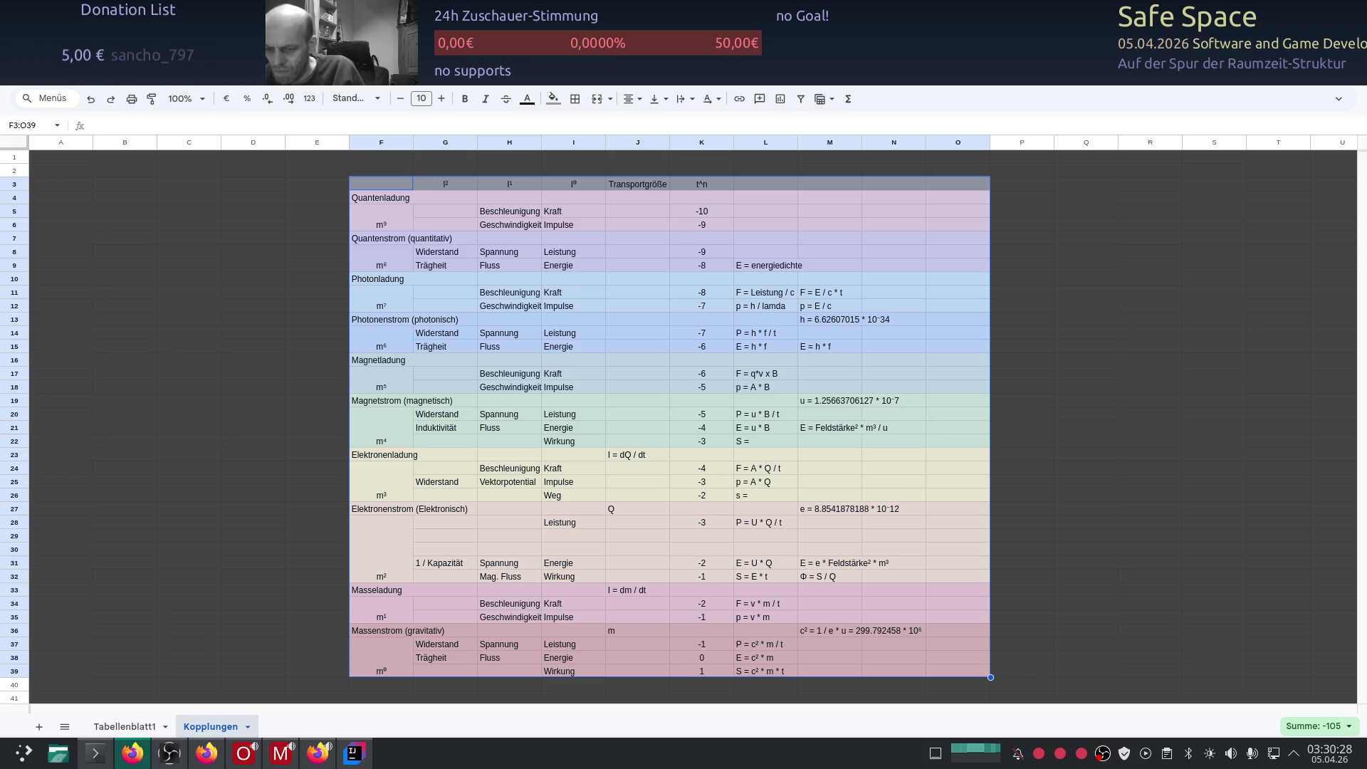
{"action": "left_click", "coordinate": [129, 728]}
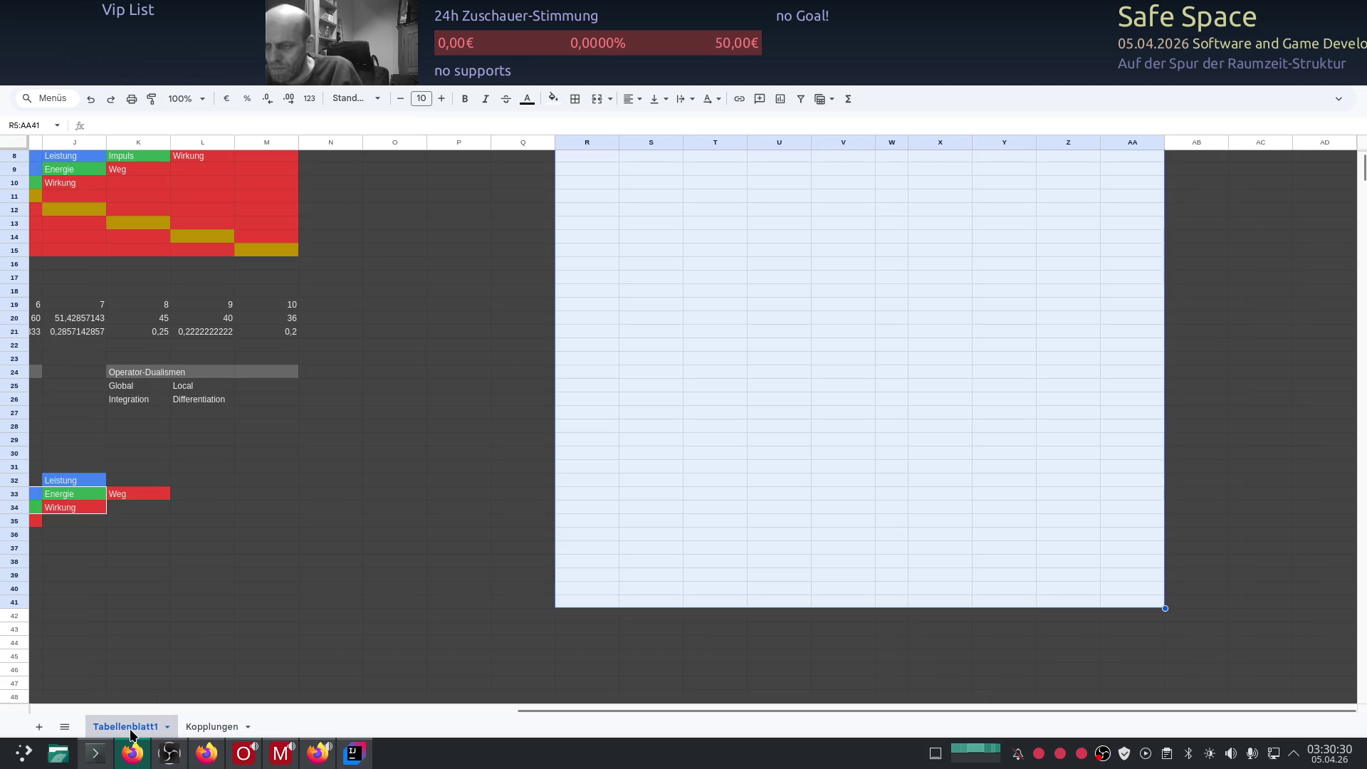
{"action": "scroll", "coordinate": [382, 549], "scroll_direction": "up", "scroll_amount": 3}
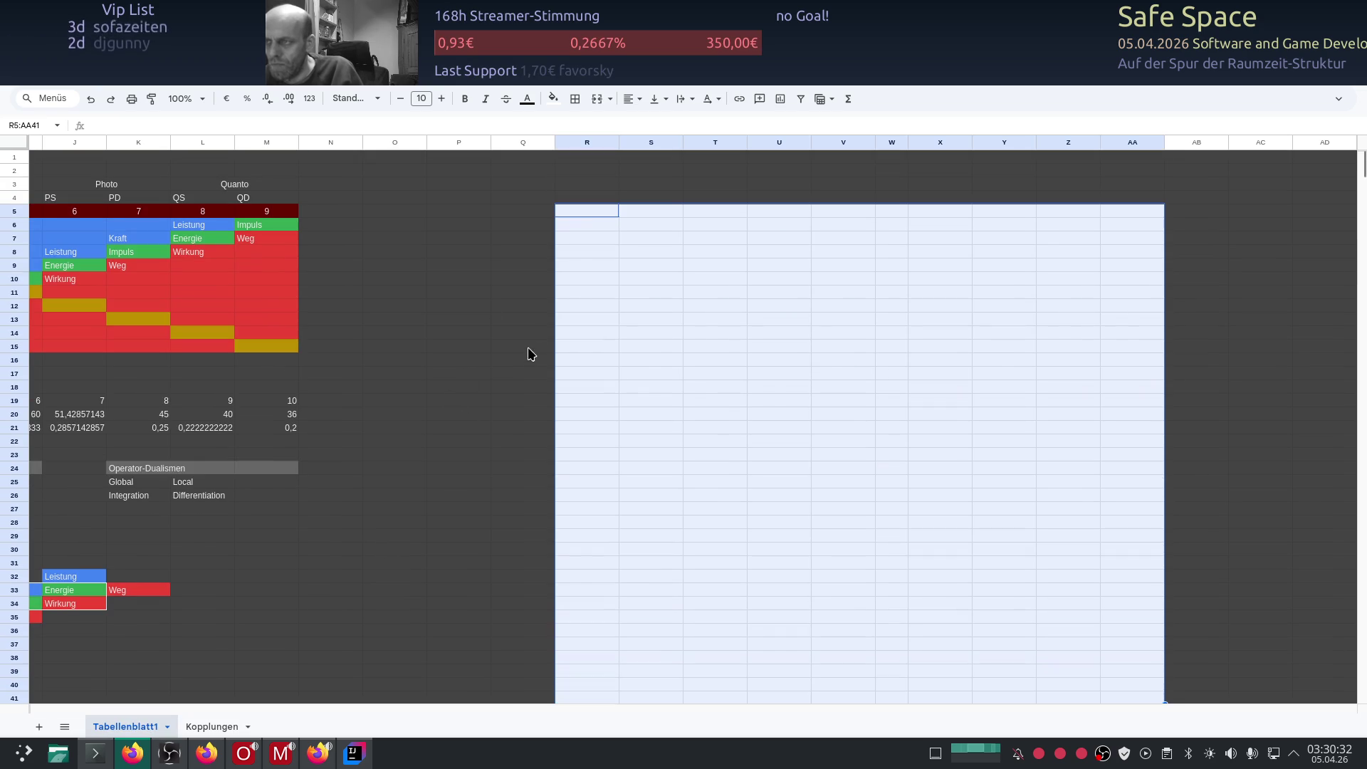
{"action": "left_click_drag", "start_coordinate": [586, 219], "coordinate": [1135, 537]}
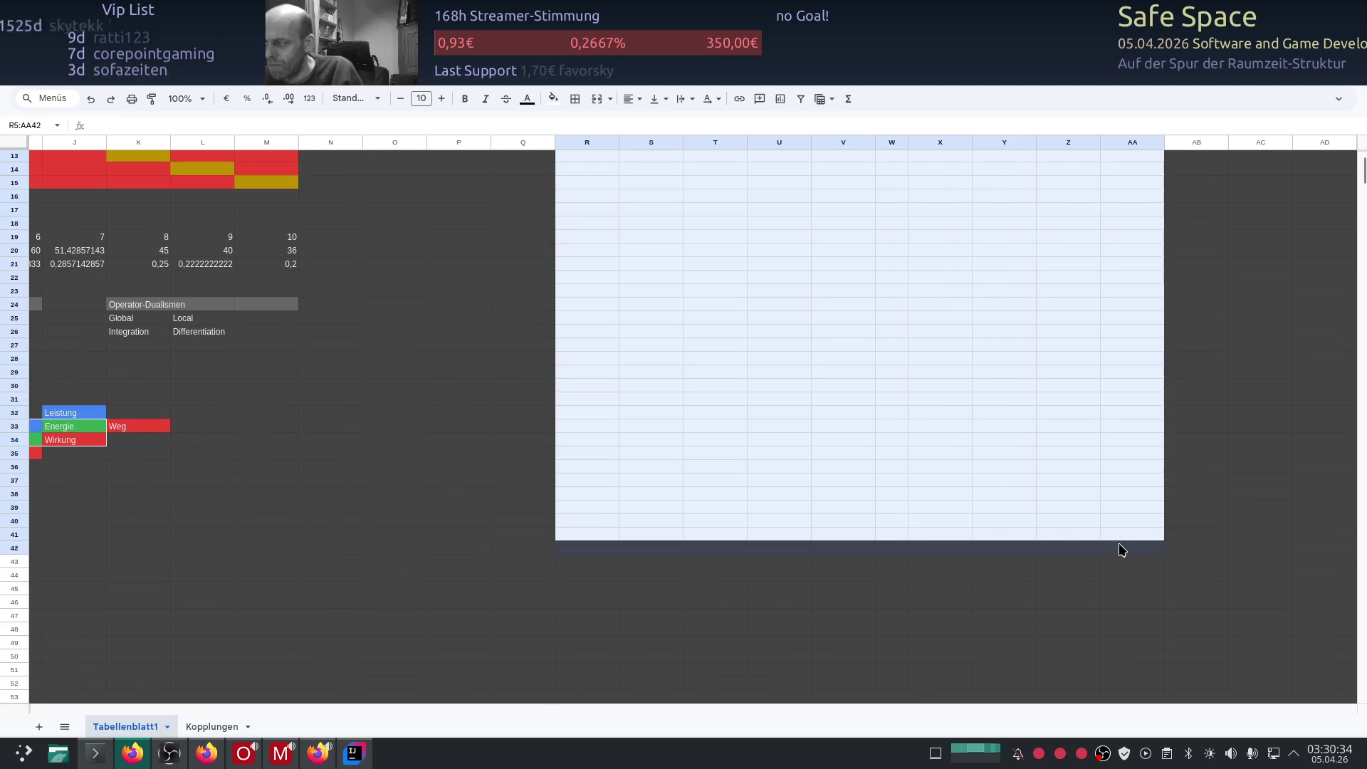
Step: Try text colours on the leftover white block and select part of it from R4
{"action": "left_click", "coordinate": [527, 99]}
{"action": "left_click", "coordinate": [558, 143]}
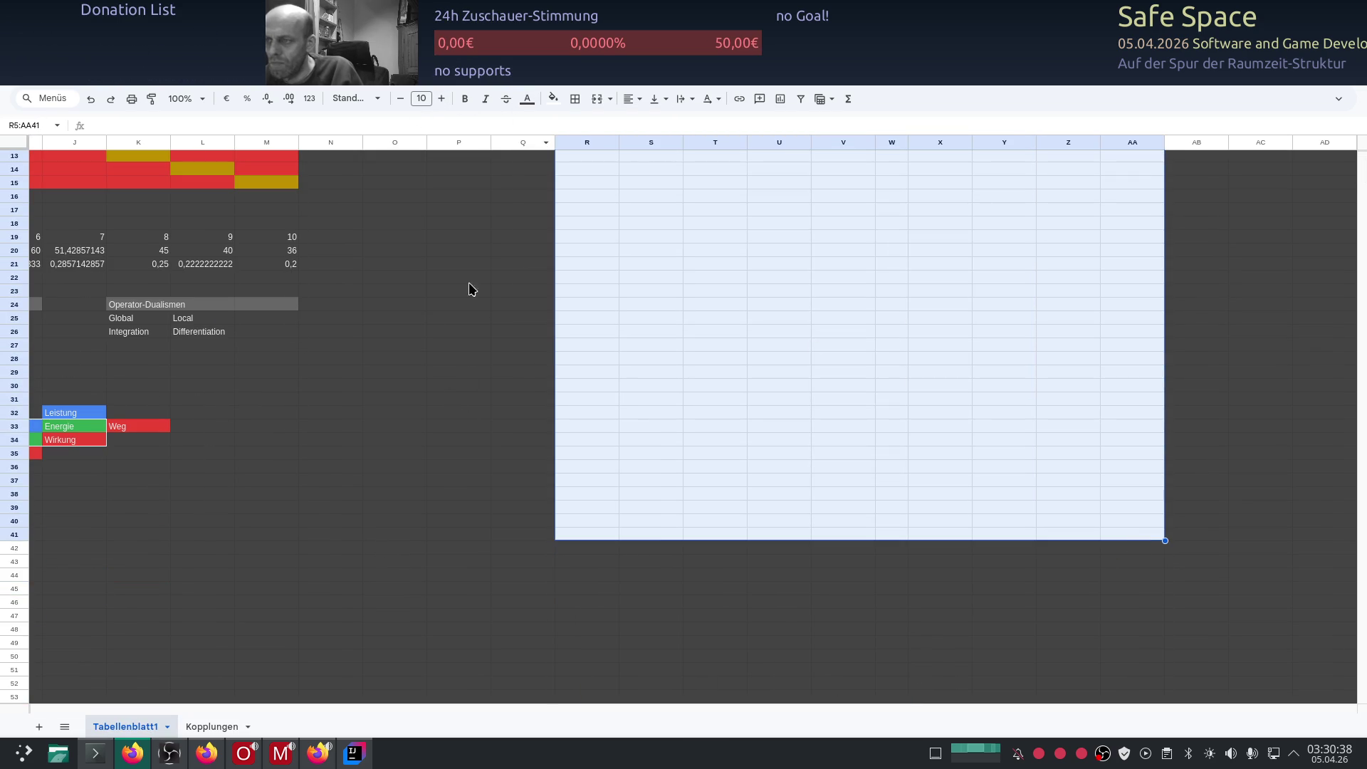
{"action": "left_click", "coordinate": [527, 99]}
{"action": "key", "text": "Escape"}
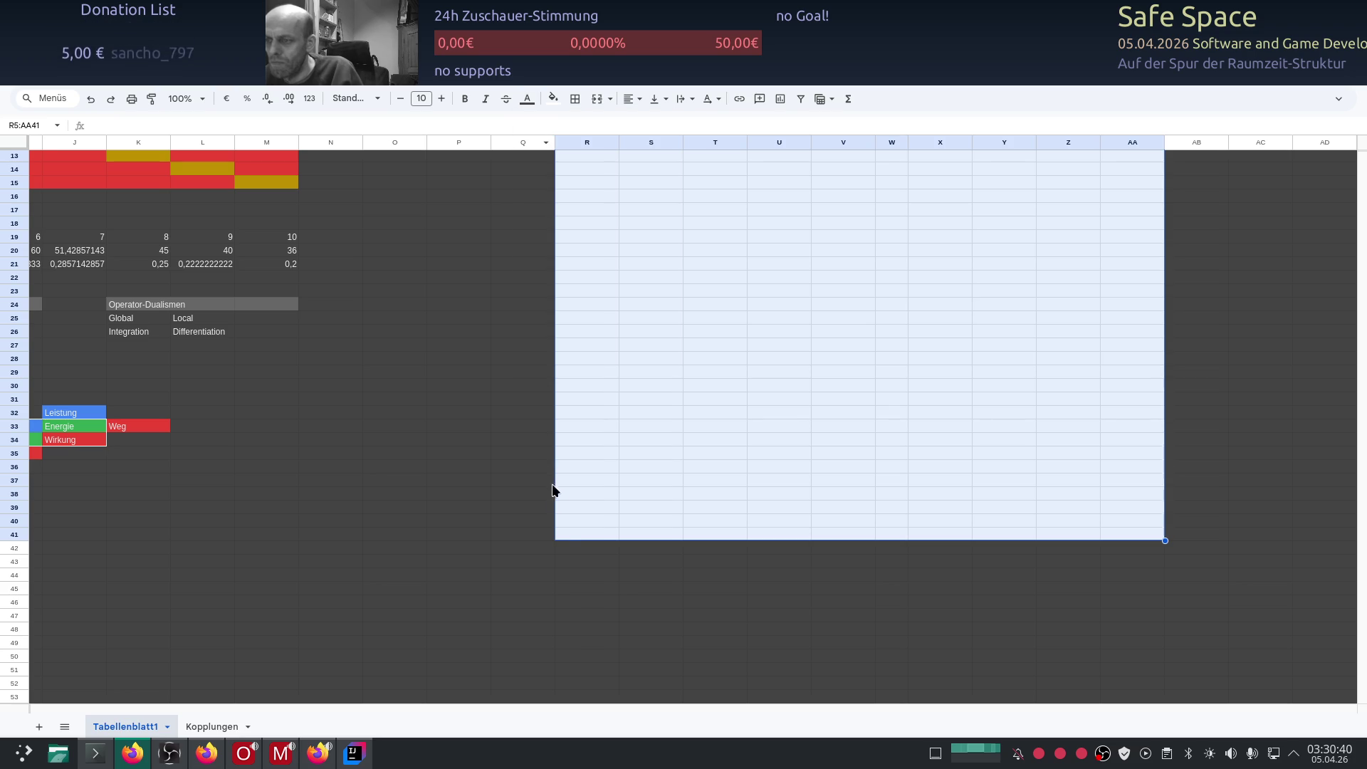
{"action": "left_click", "coordinate": [567, 535]}
{"action": "left_click_drag", "start_coordinate": [568, 540], "coordinate": [1113, 222]}
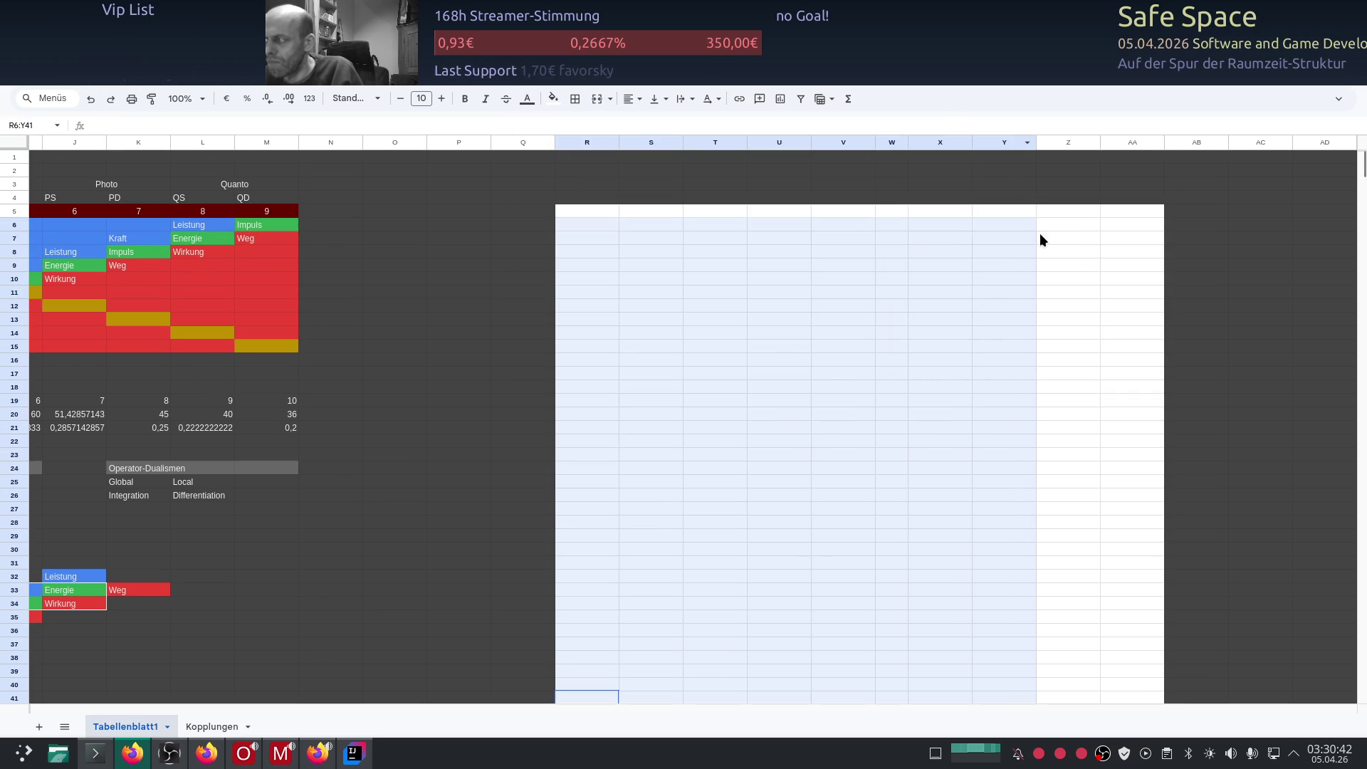
{"action": "left_click", "coordinate": [527, 100]}
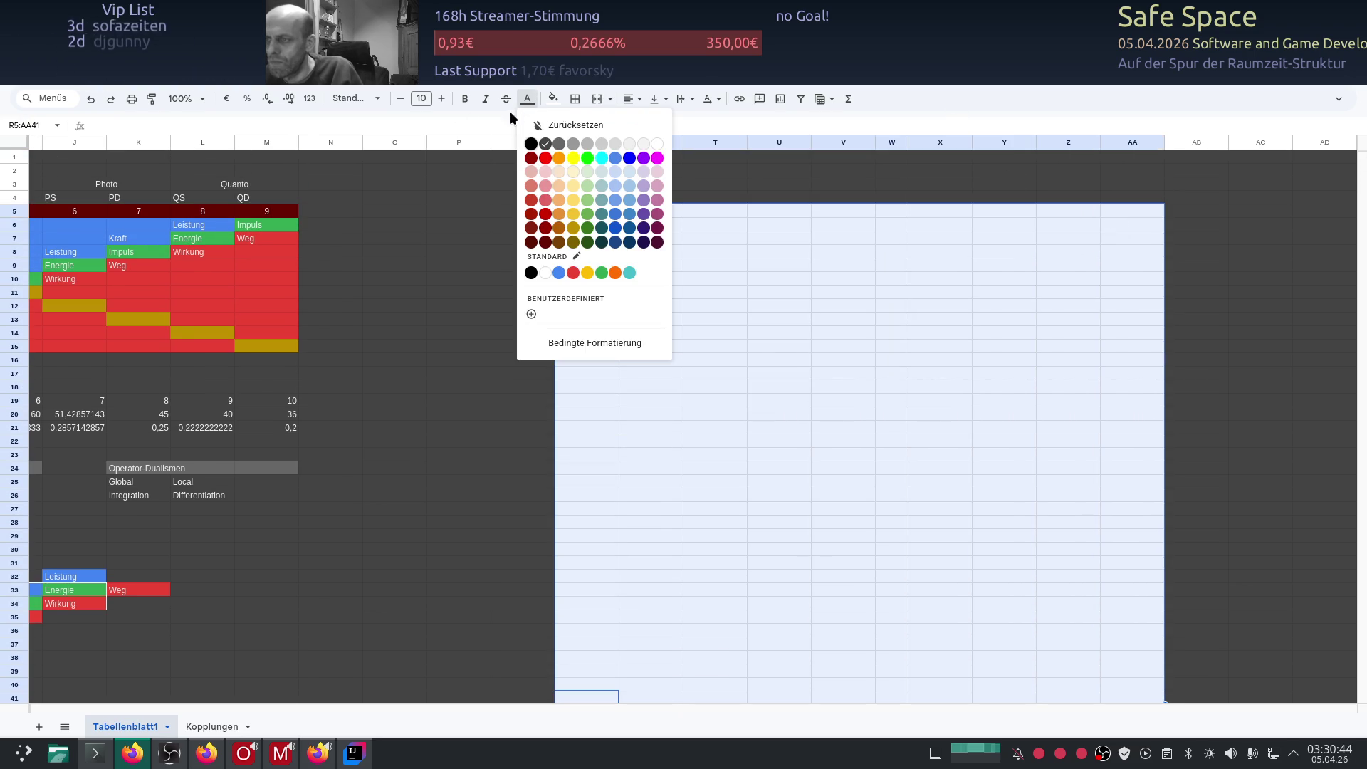
{"action": "left_click", "coordinate": [546, 145]}
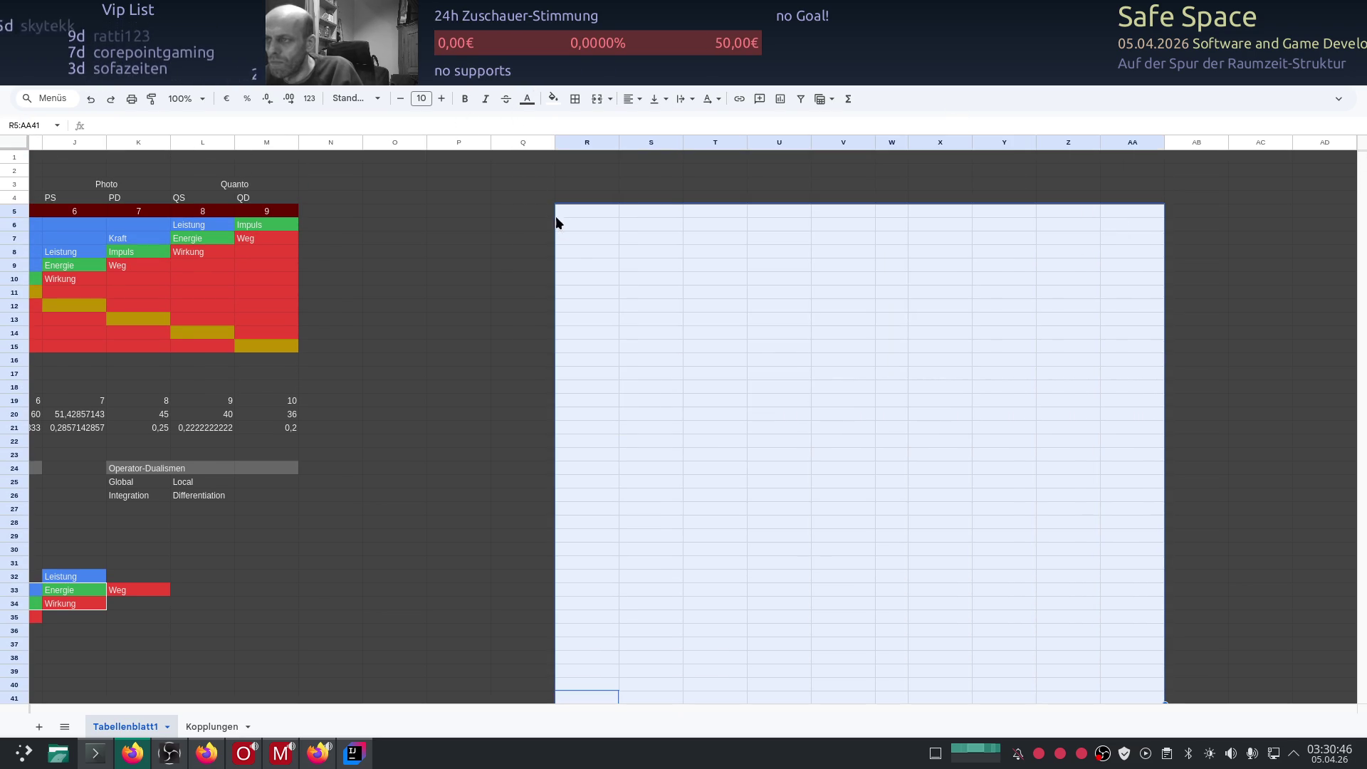
{"action": "left_click_drag", "start_coordinate": [569, 210], "coordinate": [732, 468]}
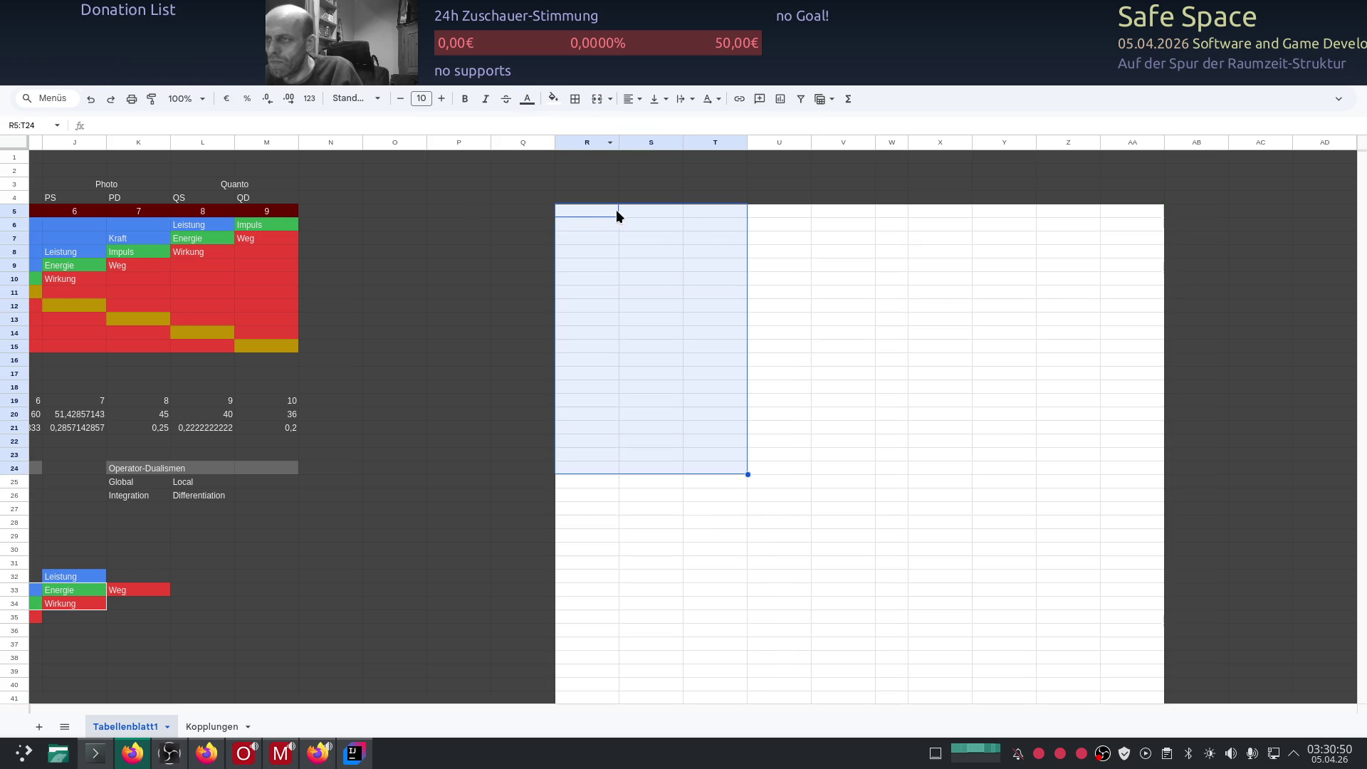
{"action": "left_click", "coordinate": [579, 197]}
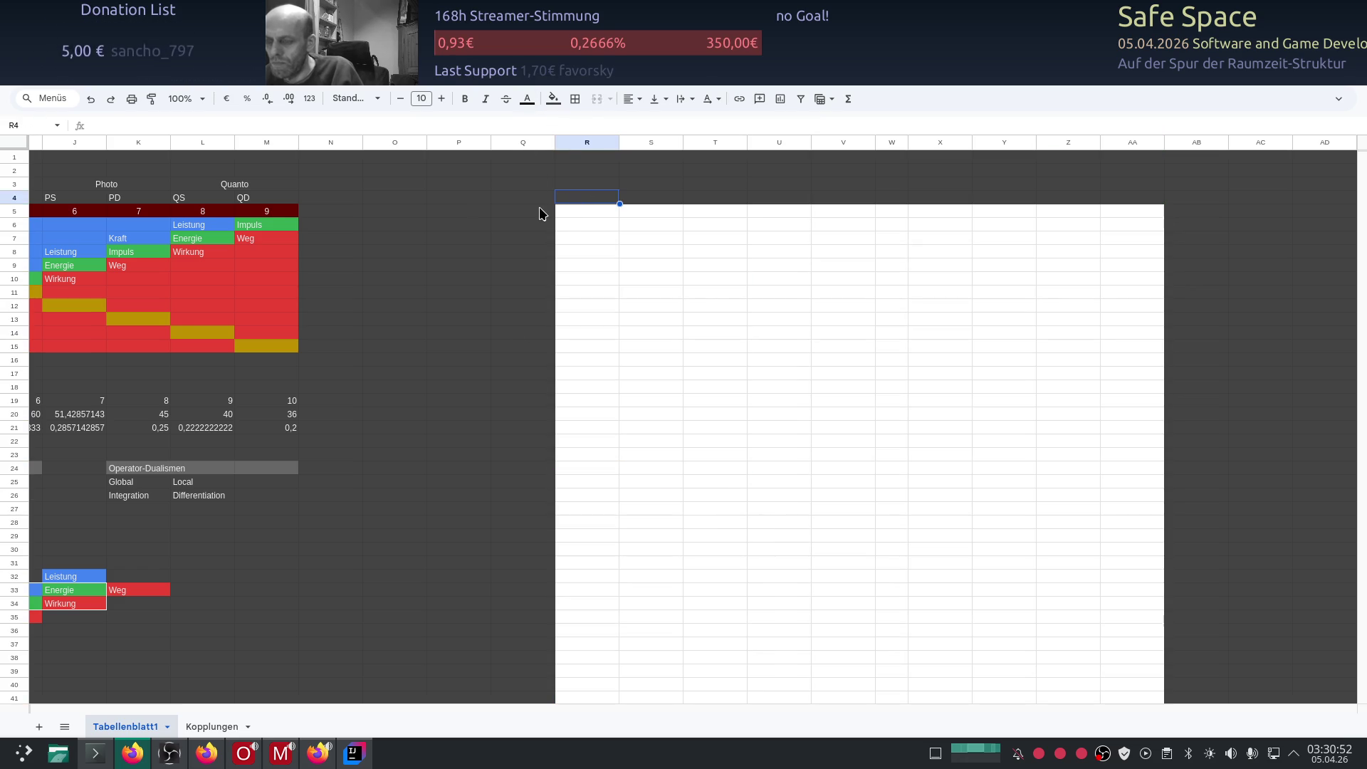
Step: Give the whole sheet a light text colour and fill block R4:AA42 with Dunkelgrau 4
{"action": "key", "text": "ctrl+a"}
{"action": "left_click", "coordinate": [527, 99]}
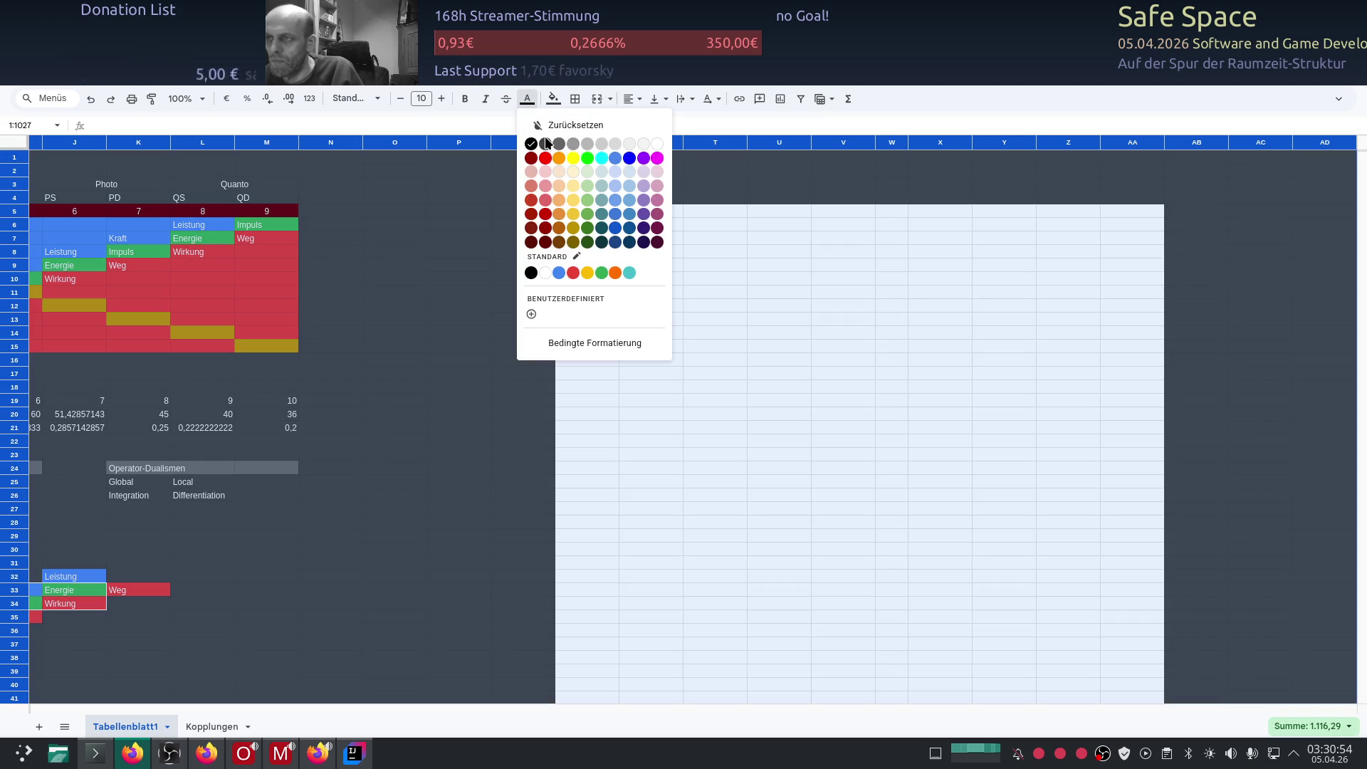
{"action": "left_click", "coordinate": [643, 143]}
{"action": "left_click", "coordinate": [564, 203]}
{"action": "mouse_move", "coordinate": [566, 203]}
{"action": "left_mouse_down"}
{"action": "mouse_move", "coordinate": [1017, 601]}
{"action": "mouse_move", "coordinate": [1165, 445]}
{"action": "left_mouse_up"}
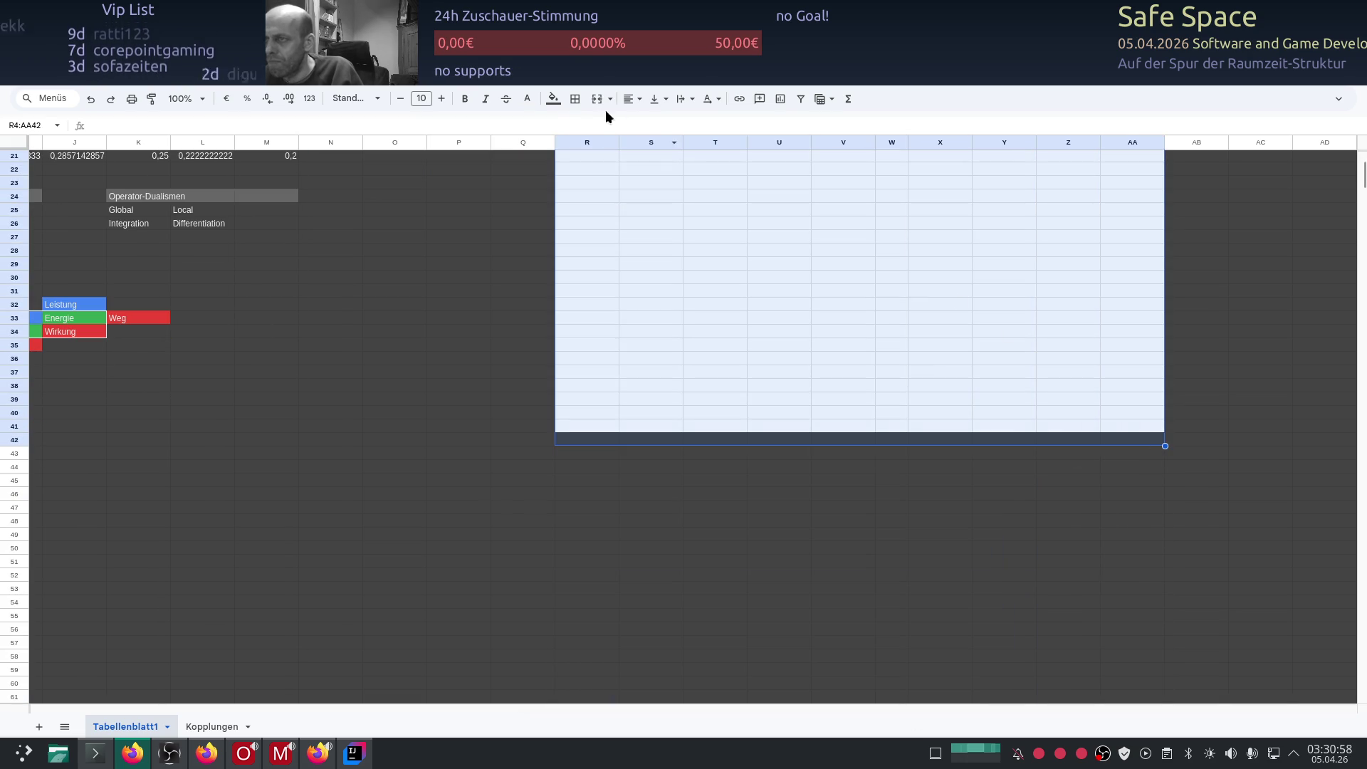
{"action": "left_click", "coordinate": [553, 104]}
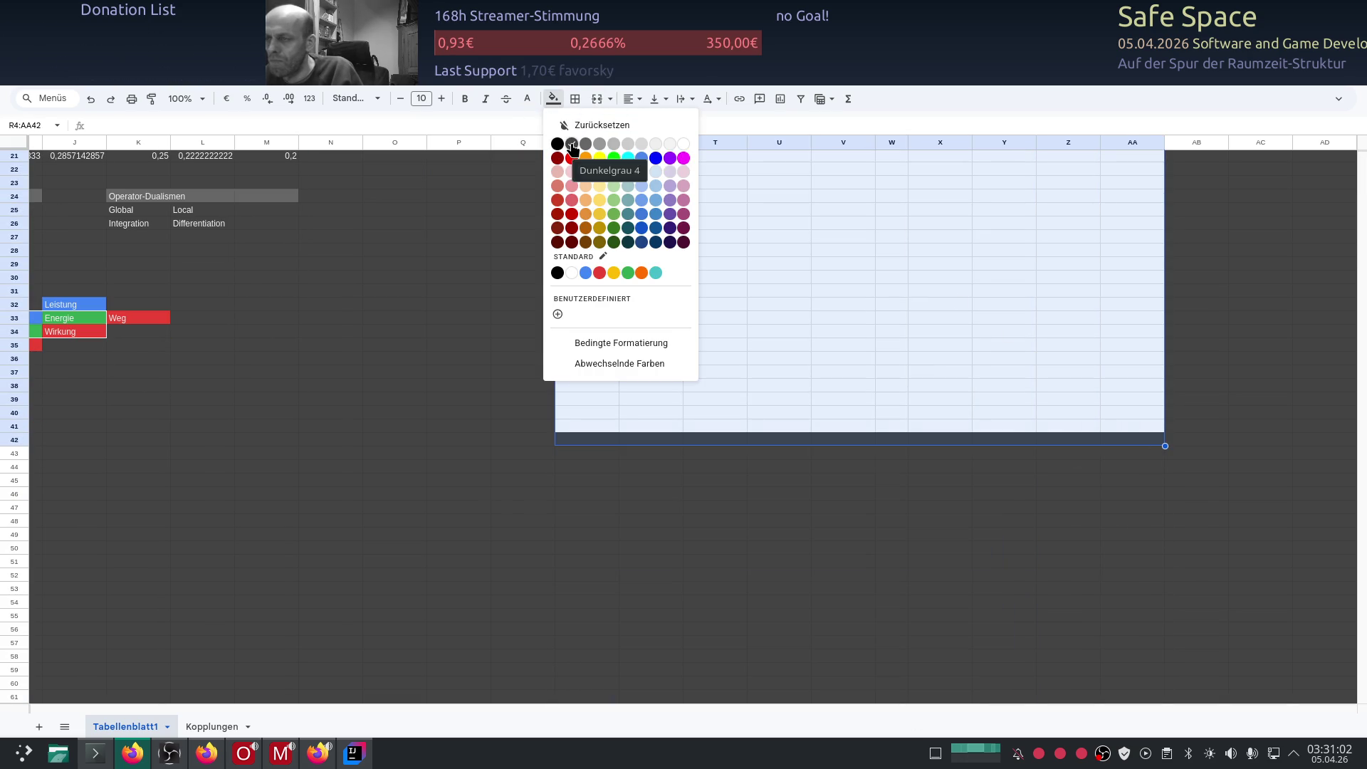
{"action": "left_click", "coordinate": [571, 149]}
{"action": "left_click", "coordinate": [520, 252]}
{"action": "scroll", "coordinate": [457, 320], "scroll_direction": "up", "scroll_amount": 3}
{"action": "scroll", "coordinate": [437, 326], "scroll_direction": "up", "scroll_amount": 4}
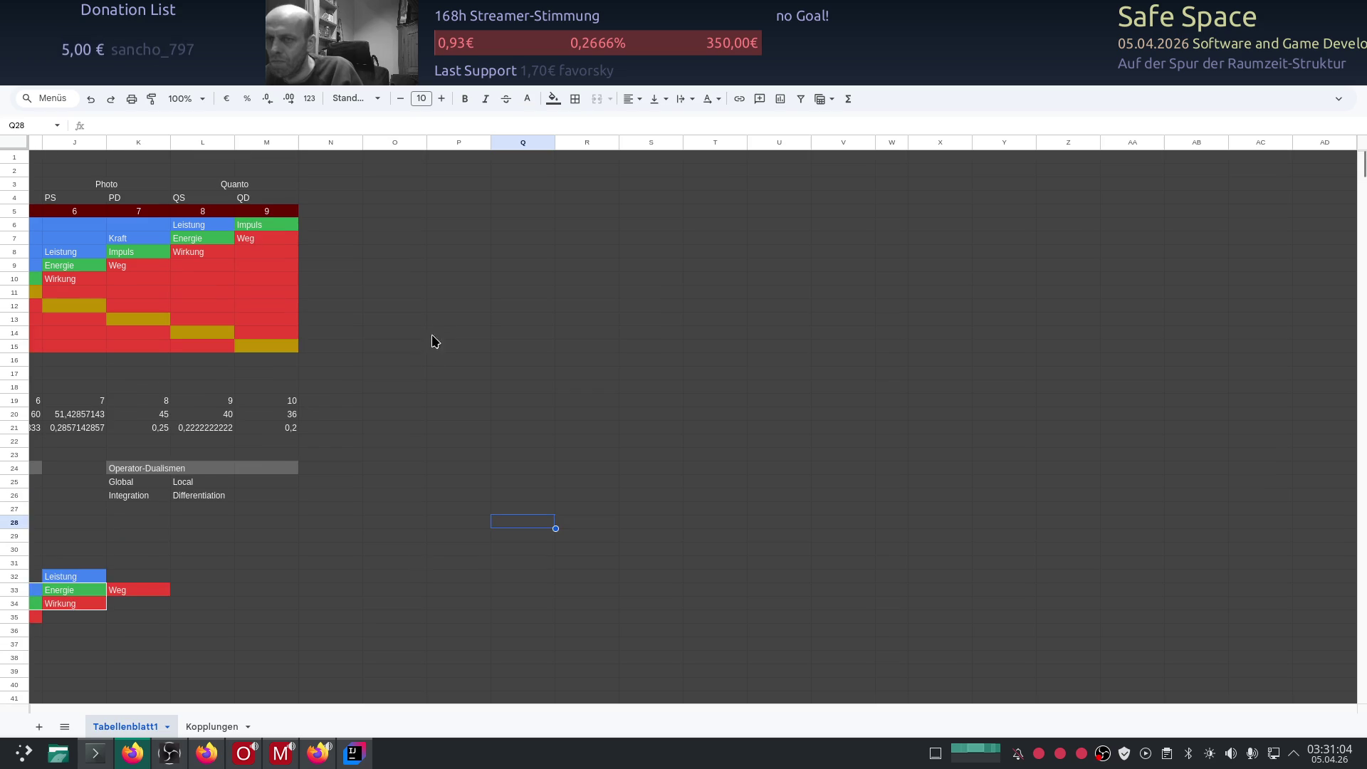
{"action": "left_click_drag", "start_coordinate": [556, 708], "coordinate": [27, 704]}
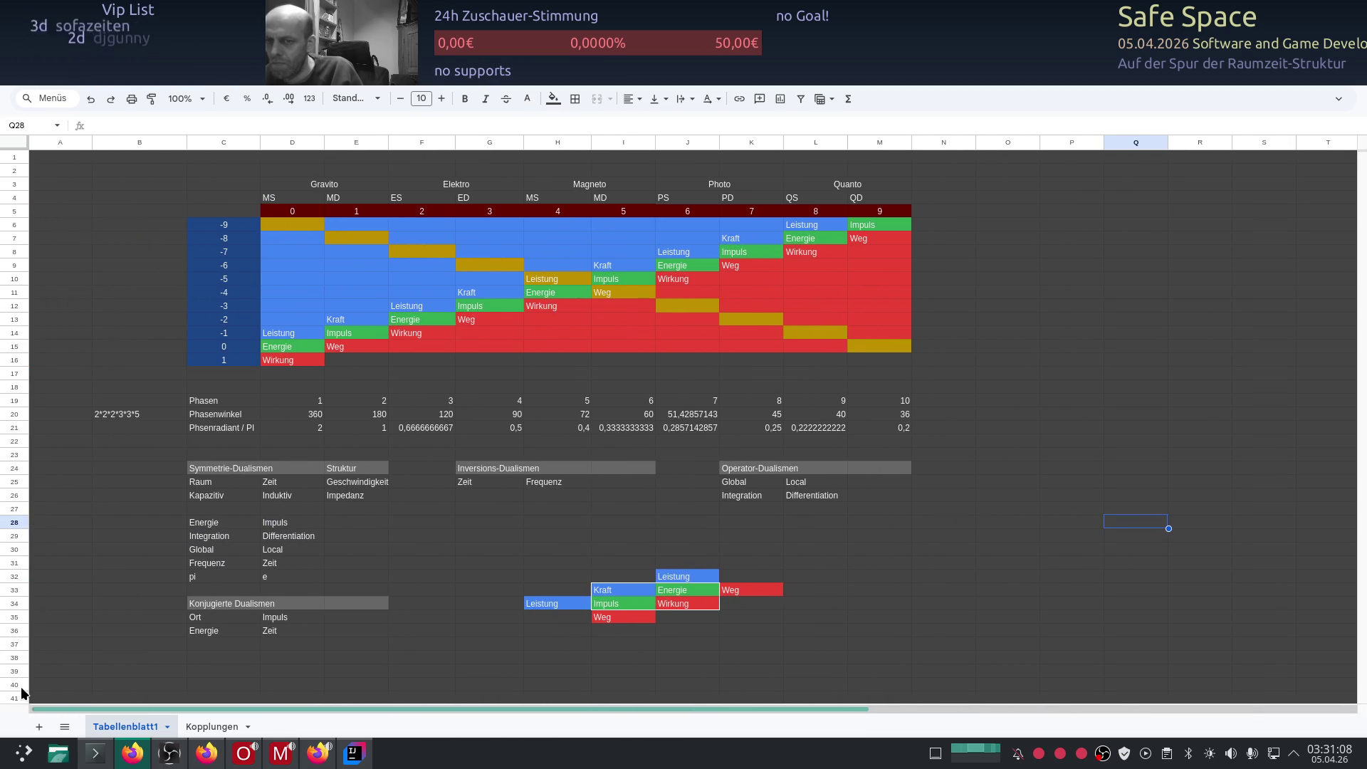
Step: Rename the first sheet to Raumzeit Matrix and switch to the Kopplungen sheet
{"action": "left_click", "coordinate": [1004, 400]}
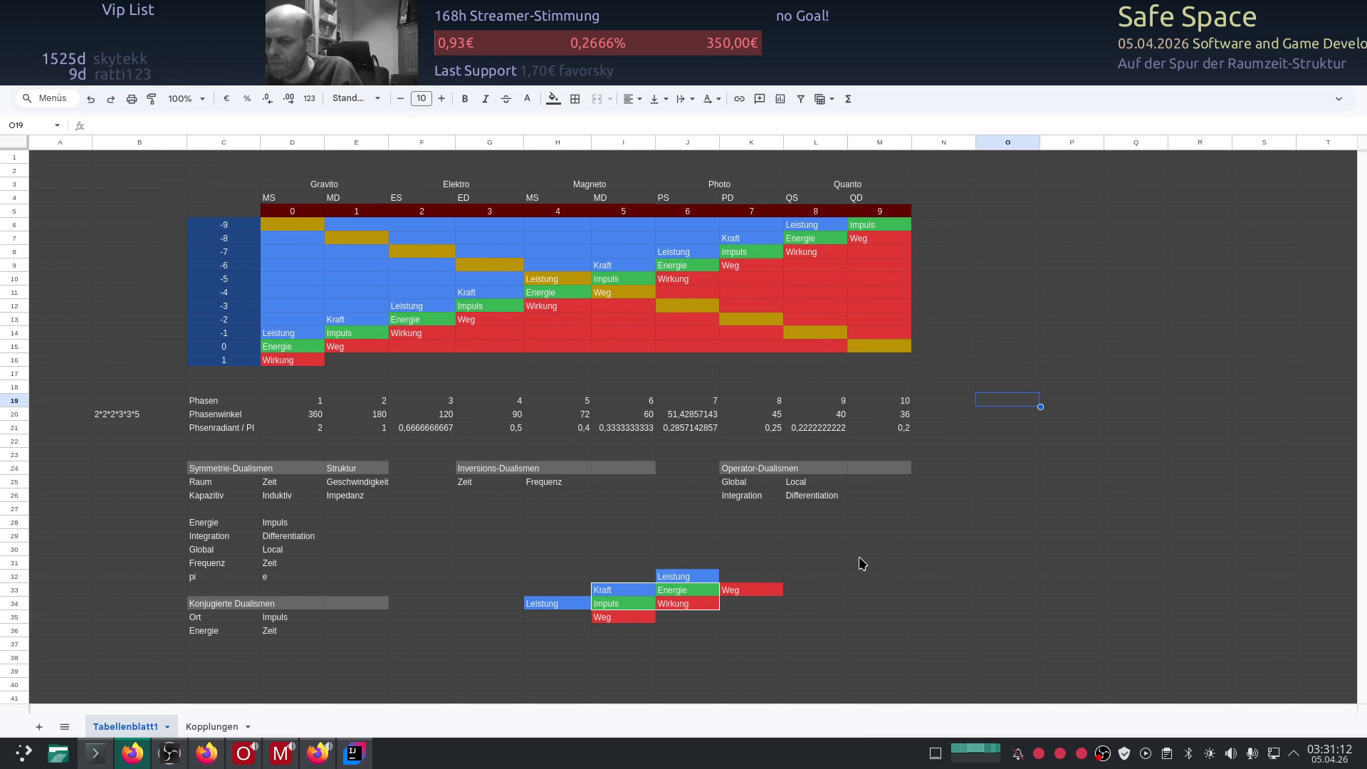
{"action": "right_click", "coordinate": [124, 727]}
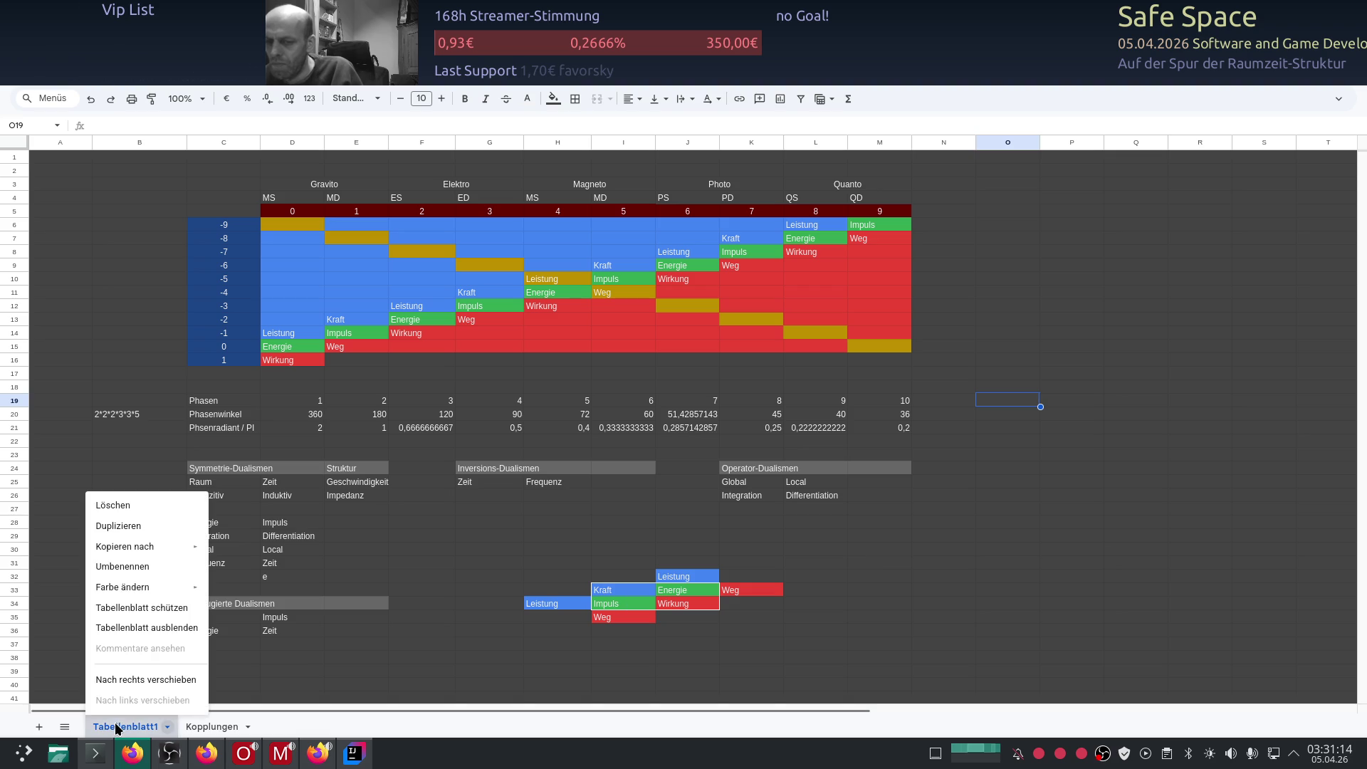
{"action": "left_click", "coordinate": [123, 567]}
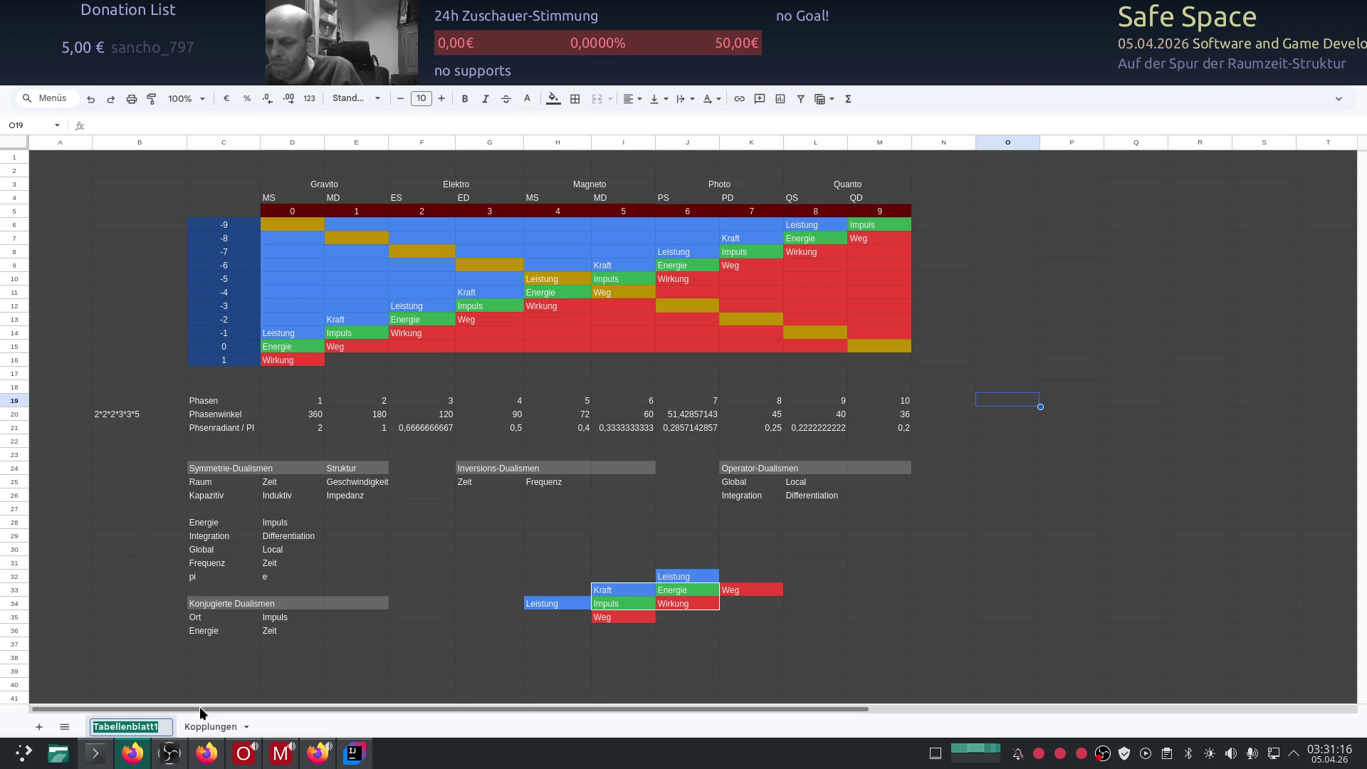
{"action": "type", "text": "Matrix"}
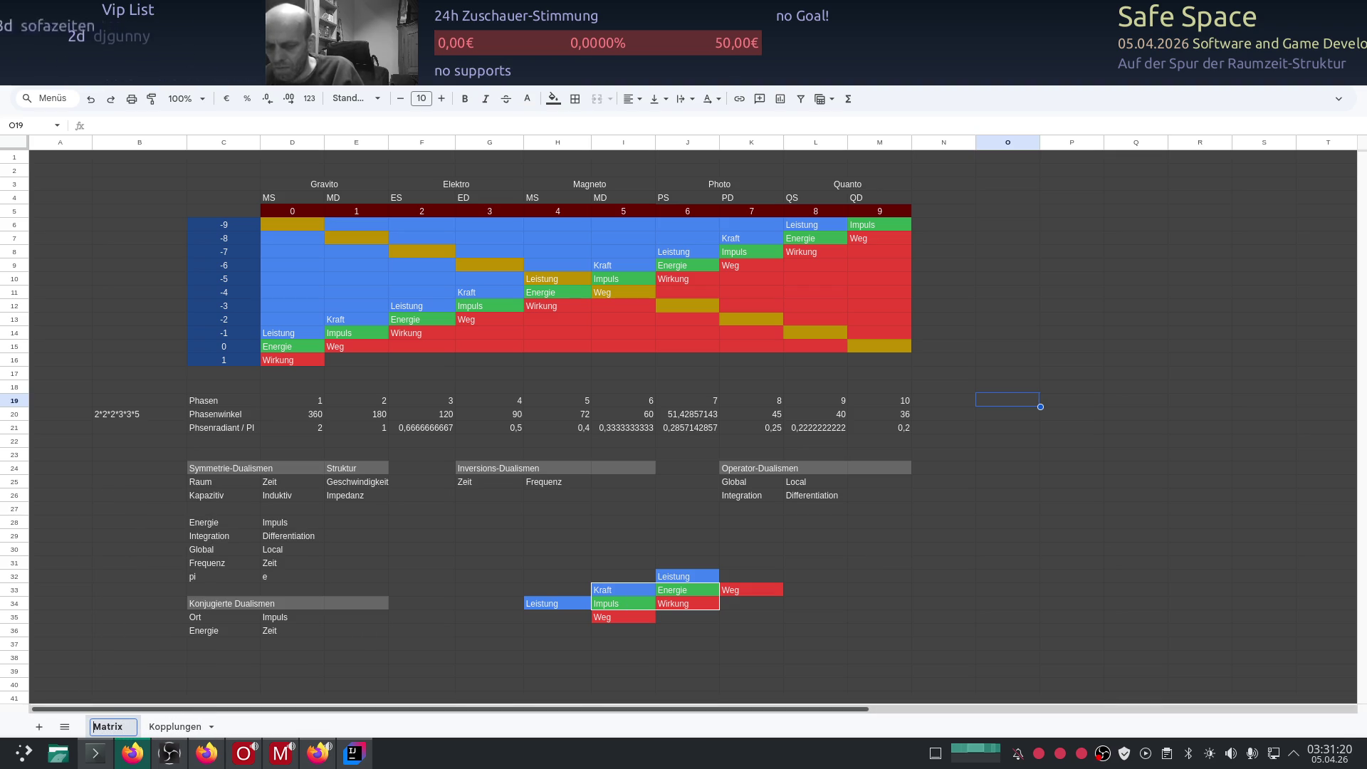
{"action": "type", "text": "Raum"}
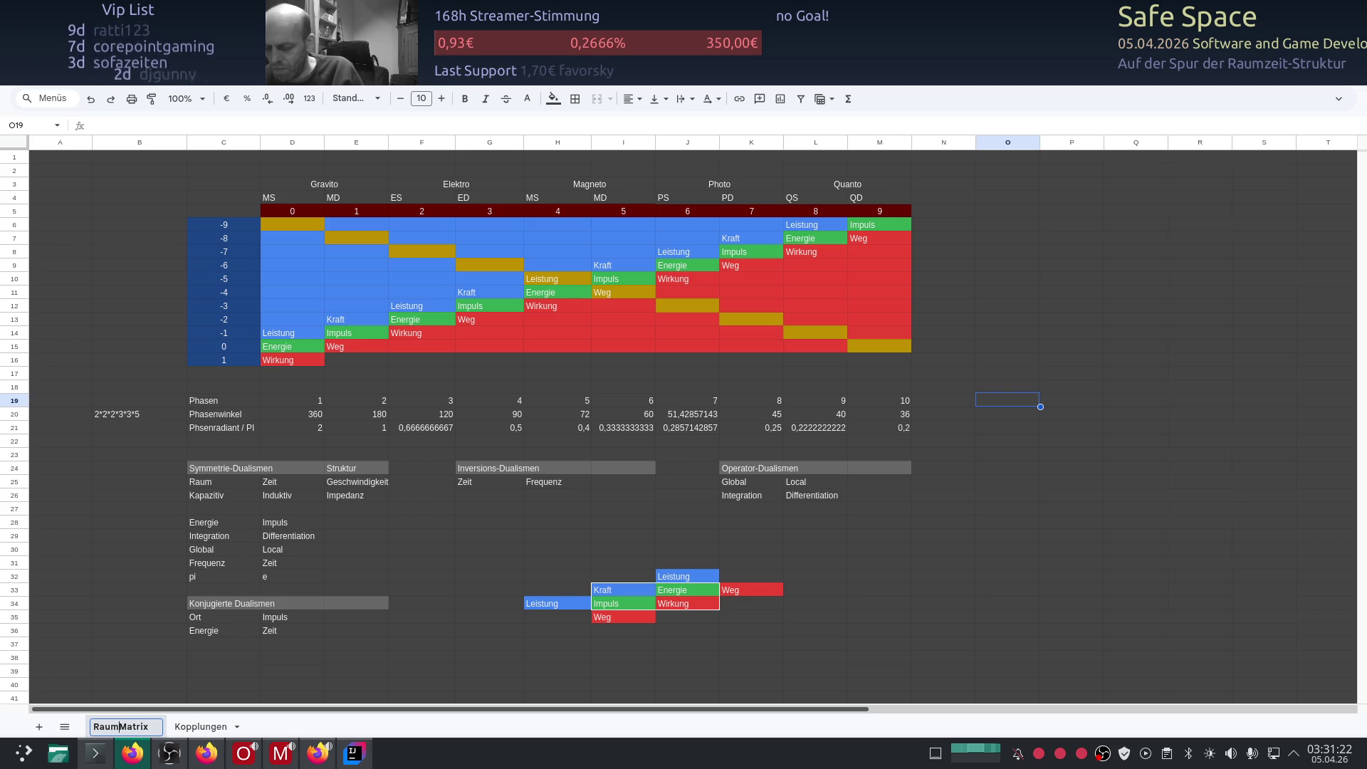
{"action": "type", "text": "eit"}
{"action": "key", "text": "Return"}
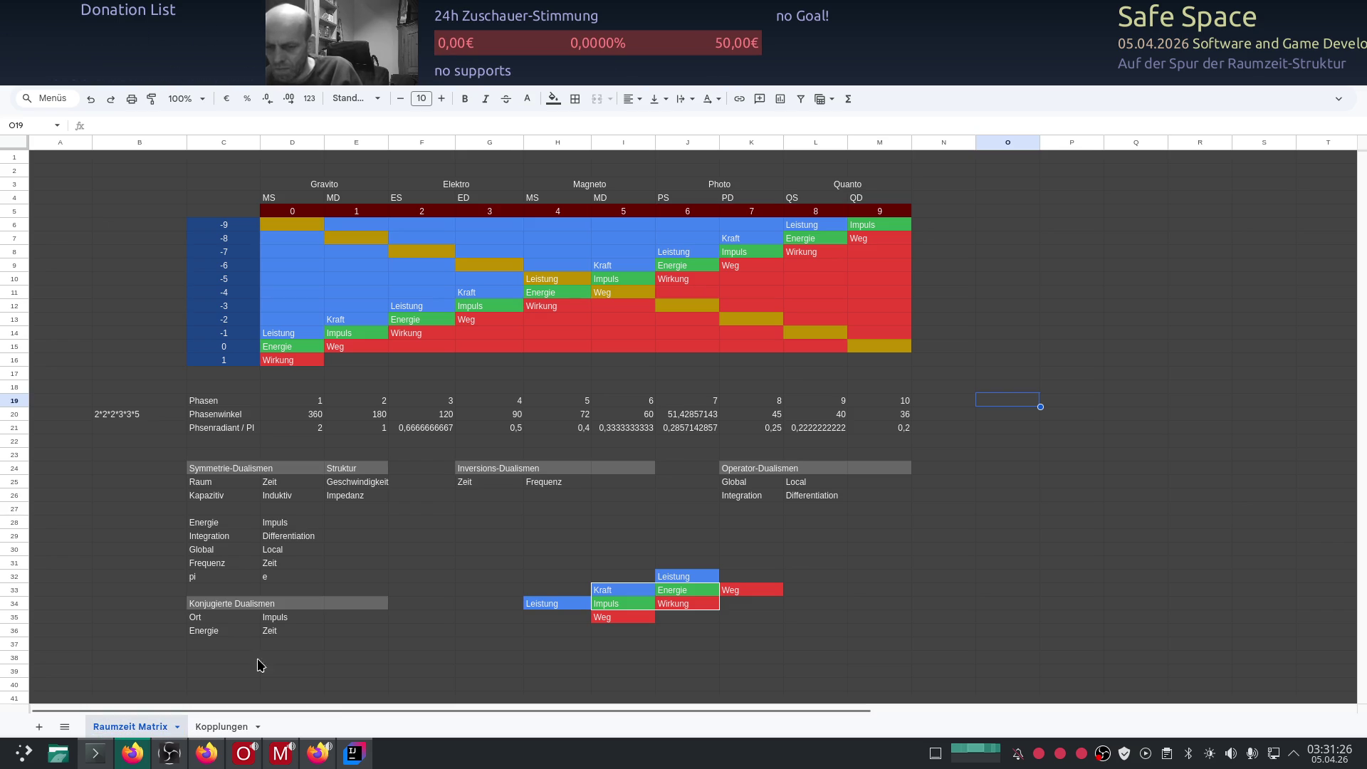
{"action": "left_click", "coordinate": [253, 726]}
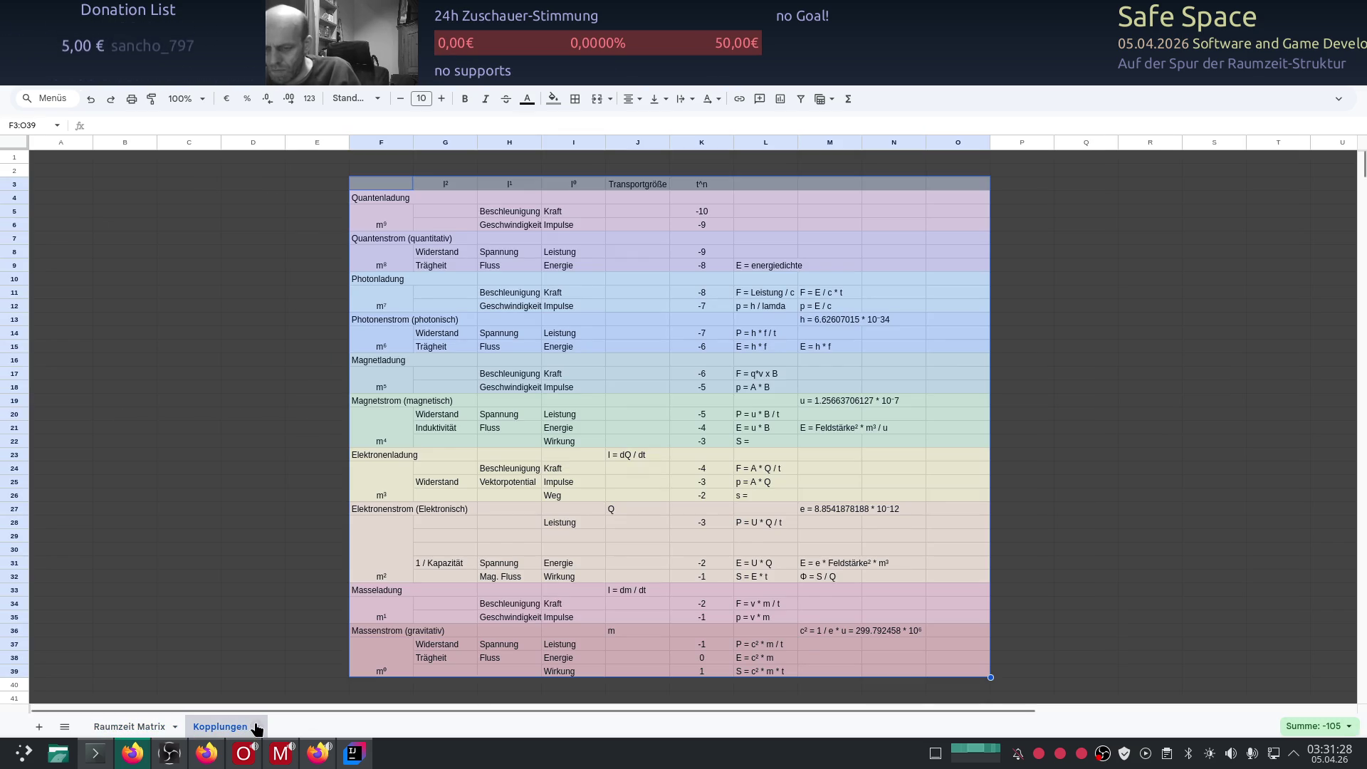
Step: Switch back to the Raumzeit Matrix sheet tab
{"action": "left_click", "coordinate": [134, 726]}
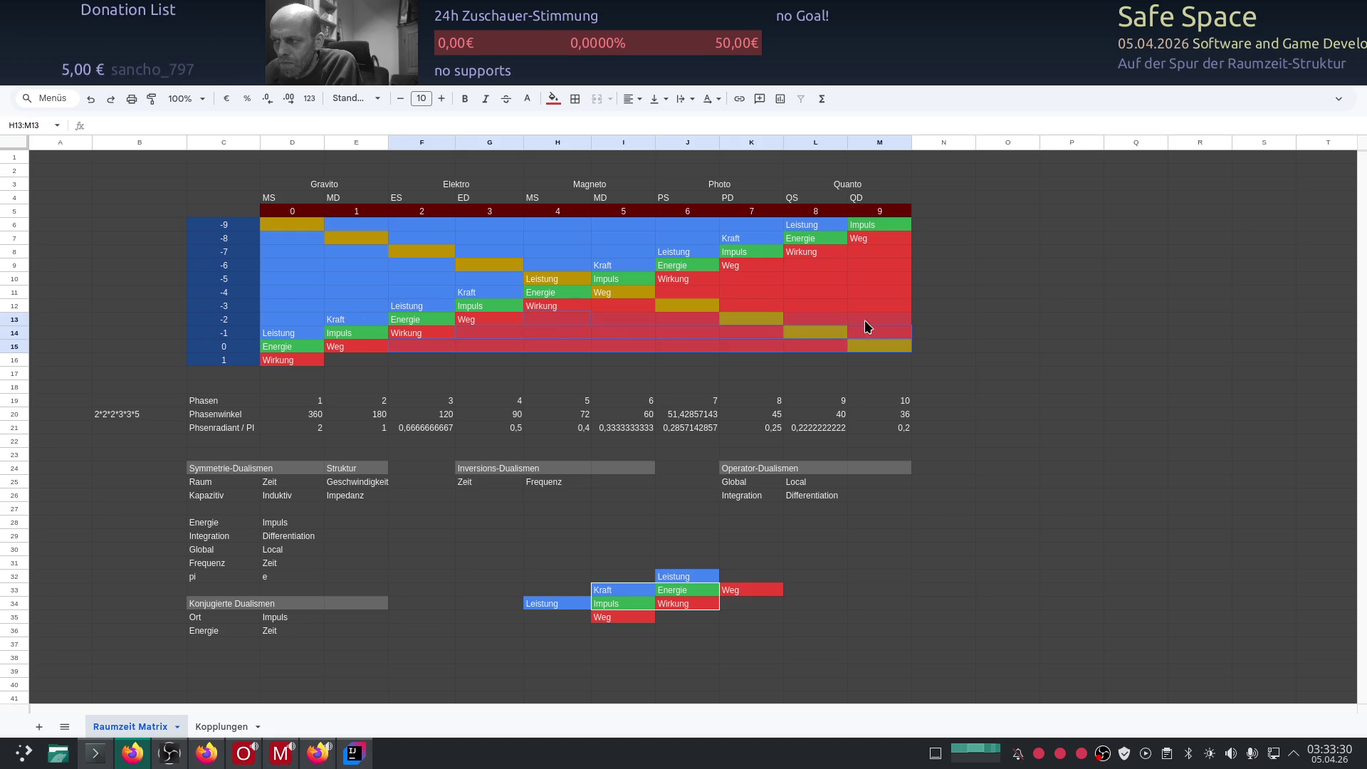
Step: Give the red filler cells below the staircase and in column M a dark grey fill
{"action": "left_click_drag", "start_coordinate": [646, 307], "coordinate": [814, 295]}
{"action": "left_click", "coordinate": [795, 282]}
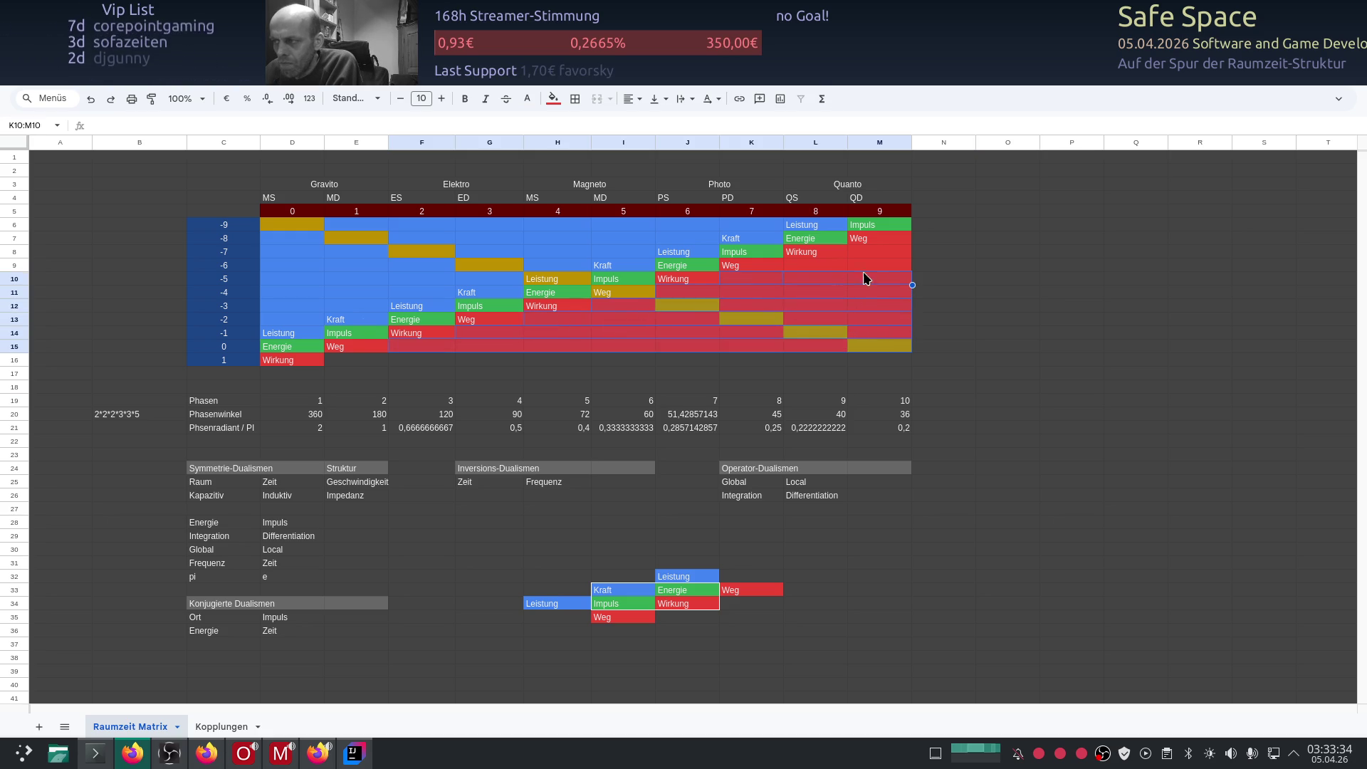
{"action": "left_click_drag", "start_coordinate": [870, 280], "coordinate": [873, 251]}
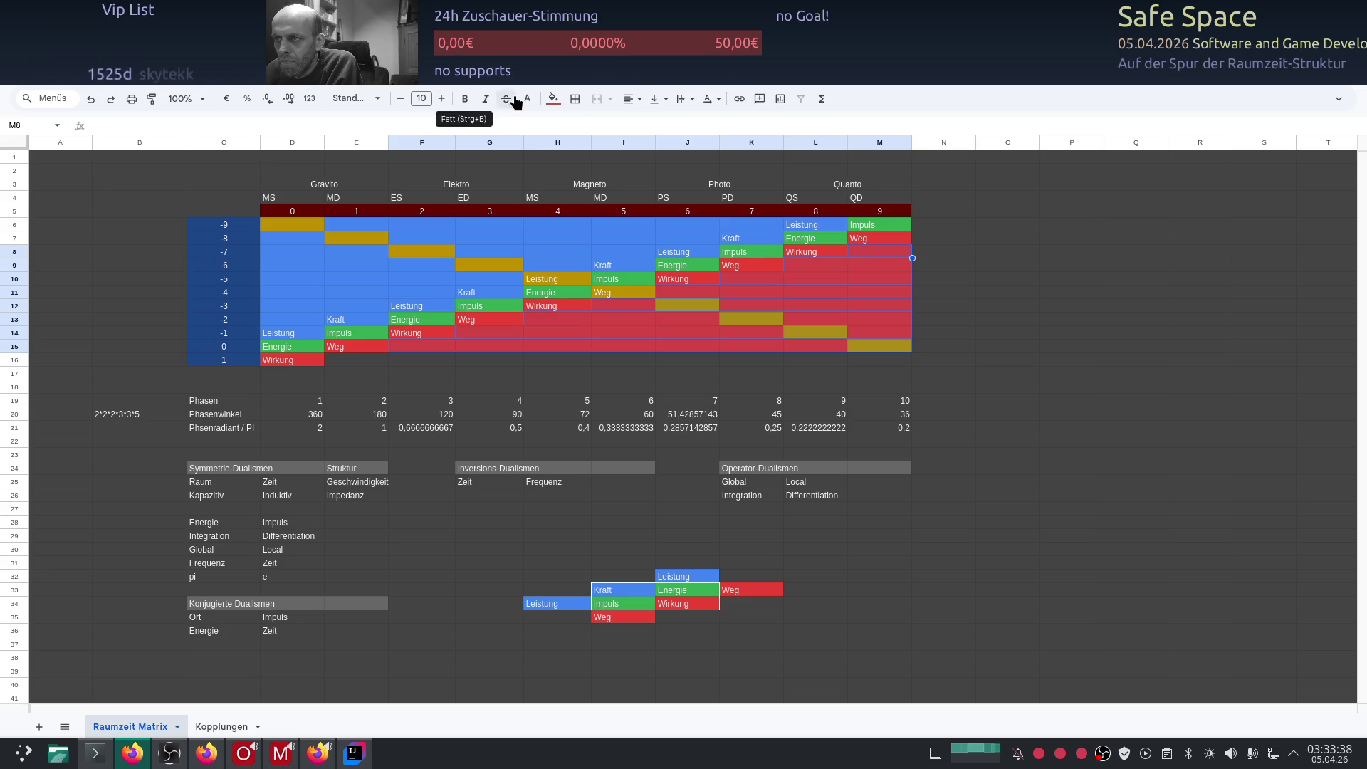
{"action": "left_click", "coordinate": [551, 99]}
{"action": "left_click", "coordinate": [573, 145]}
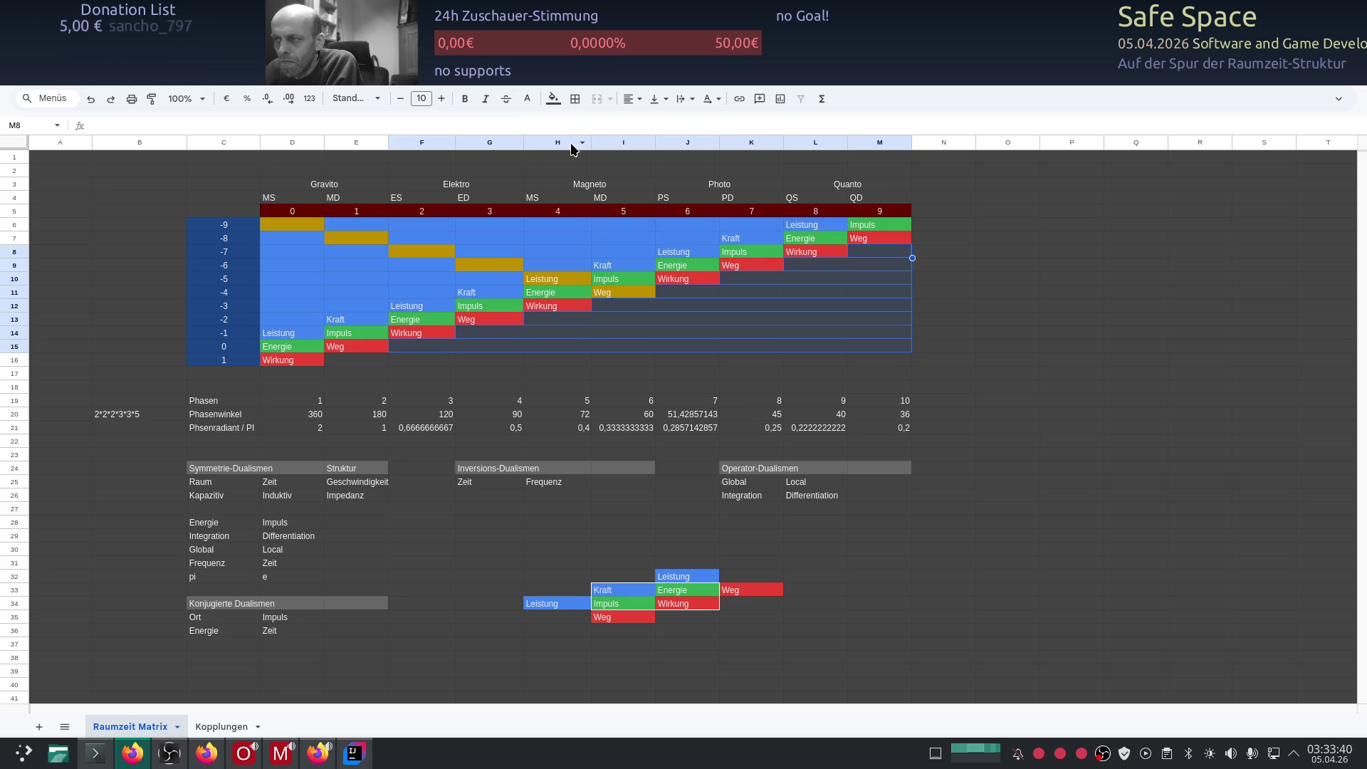
Step: Give the blue and yellow filler cells in columns D through K a dark grey fill
{"action": "left_click", "coordinate": [296, 318]}
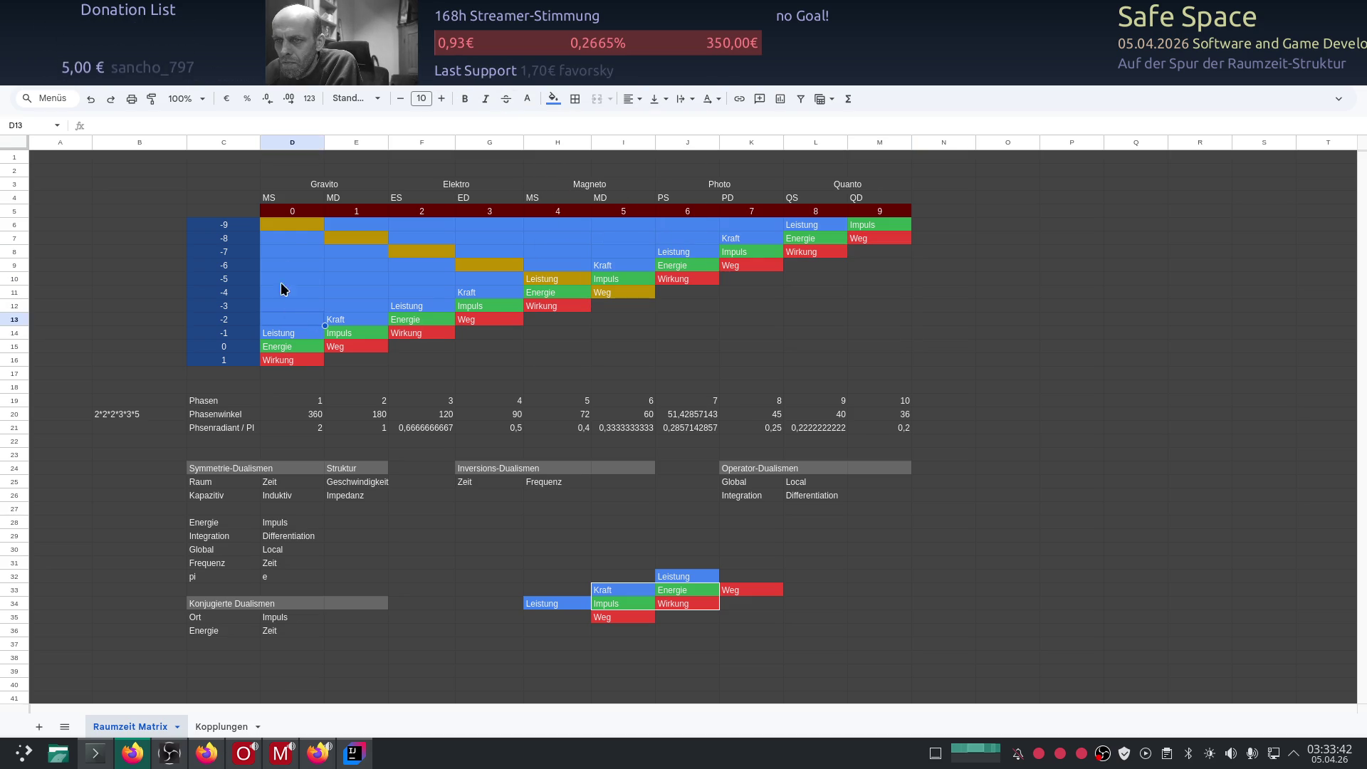
{"action": "left_click", "coordinate": [288, 227]}
{"action": "left_click_drag", "start_coordinate": [288, 227], "coordinate": [286, 322]}
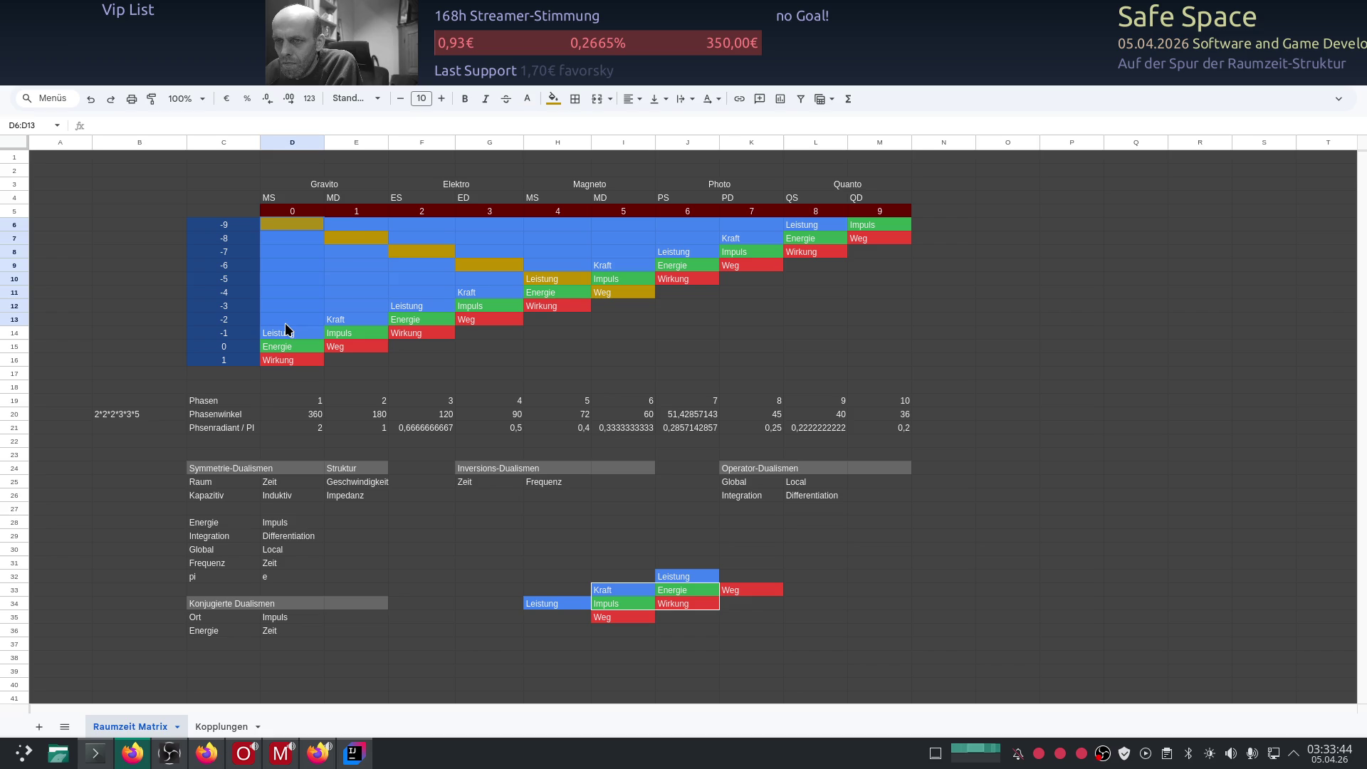
{"action": "left_click_drag", "start_coordinate": [355, 226], "coordinate": [358, 309]}
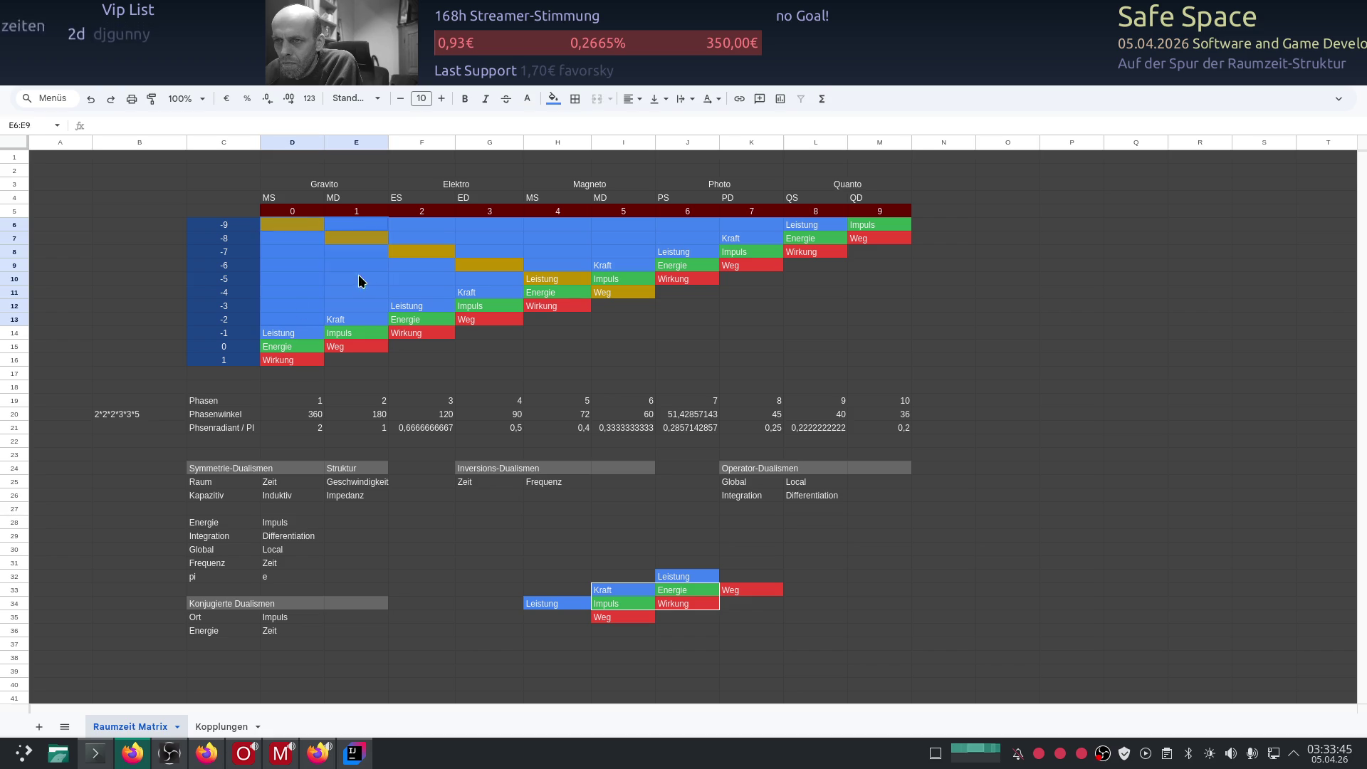
{"action": "left_click", "coordinate": [416, 228], "text": "ctrl"}
{"action": "left_click_drag", "start_coordinate": [467, 228], "coordinate": [473, 280]}
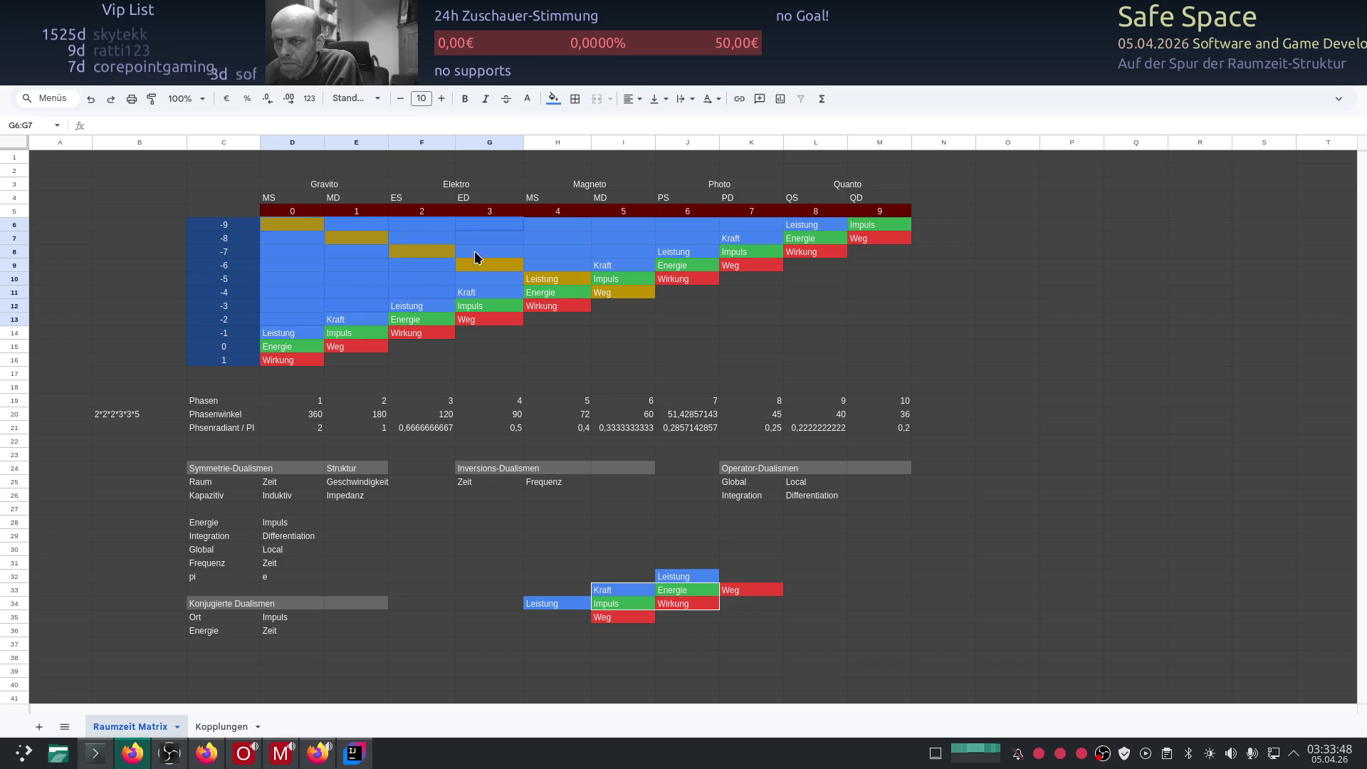
{"action": "left_click_drag", "start_coordinate": [534, 224], "coordinate": [544, 275]}
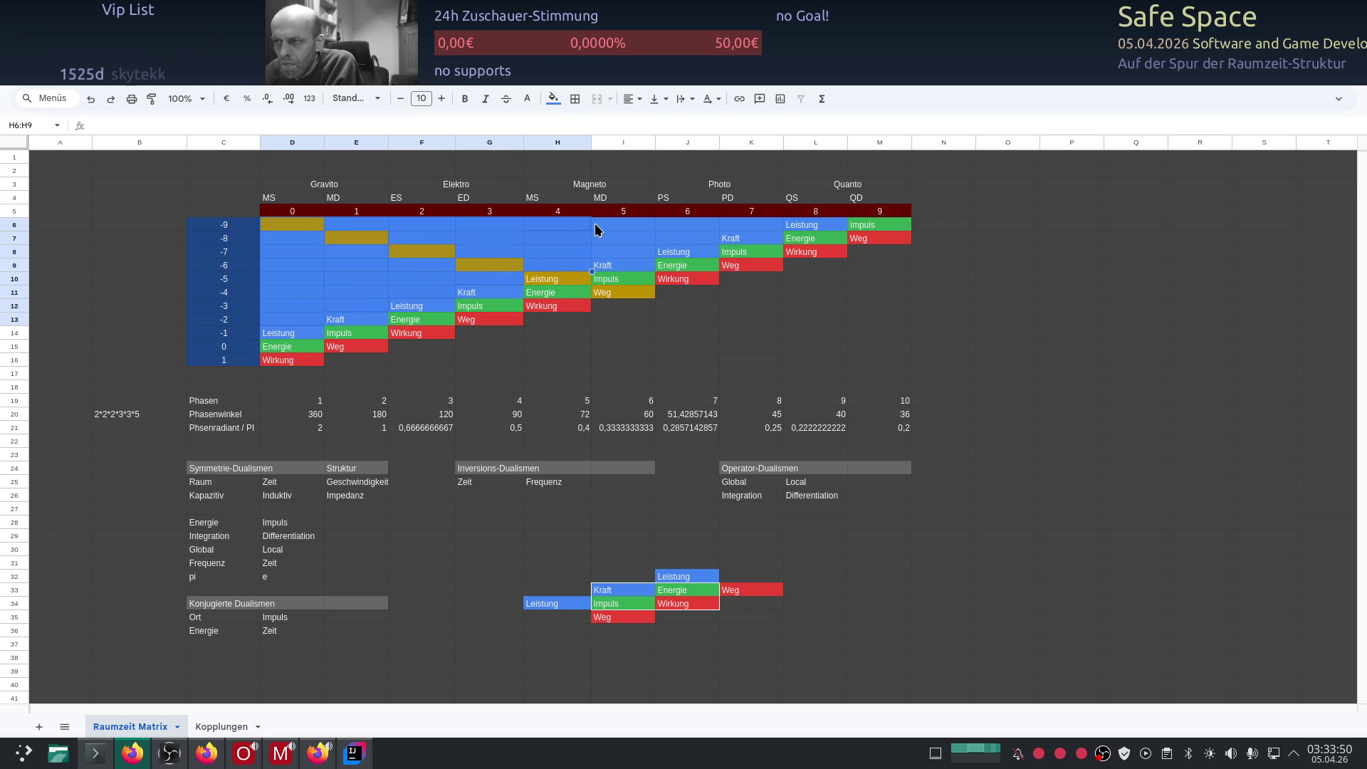
{"action": "left_click_drag", "start_coordinate": [594, 225], "coordinate": [605, 257]}
{"action": "left_click_drag", "start_coordinate": [678, 227], "coordinate": [684, 250]}
{"action": "left_click", "coordinate": [733, 227], "text": "ctrl"}
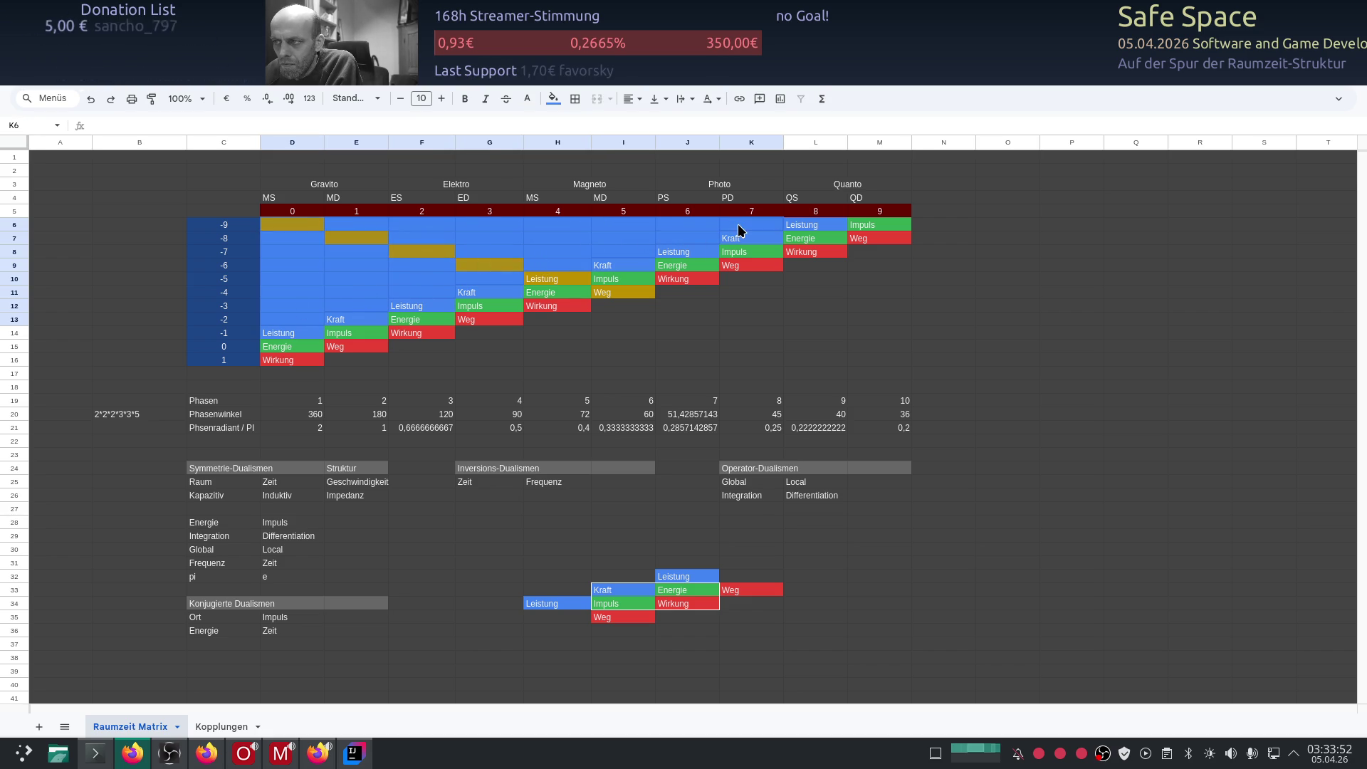
{"action": "left_click", "coordinate": [553, 99]}
{"action": "left_click", "coordinate": [571, 144]}
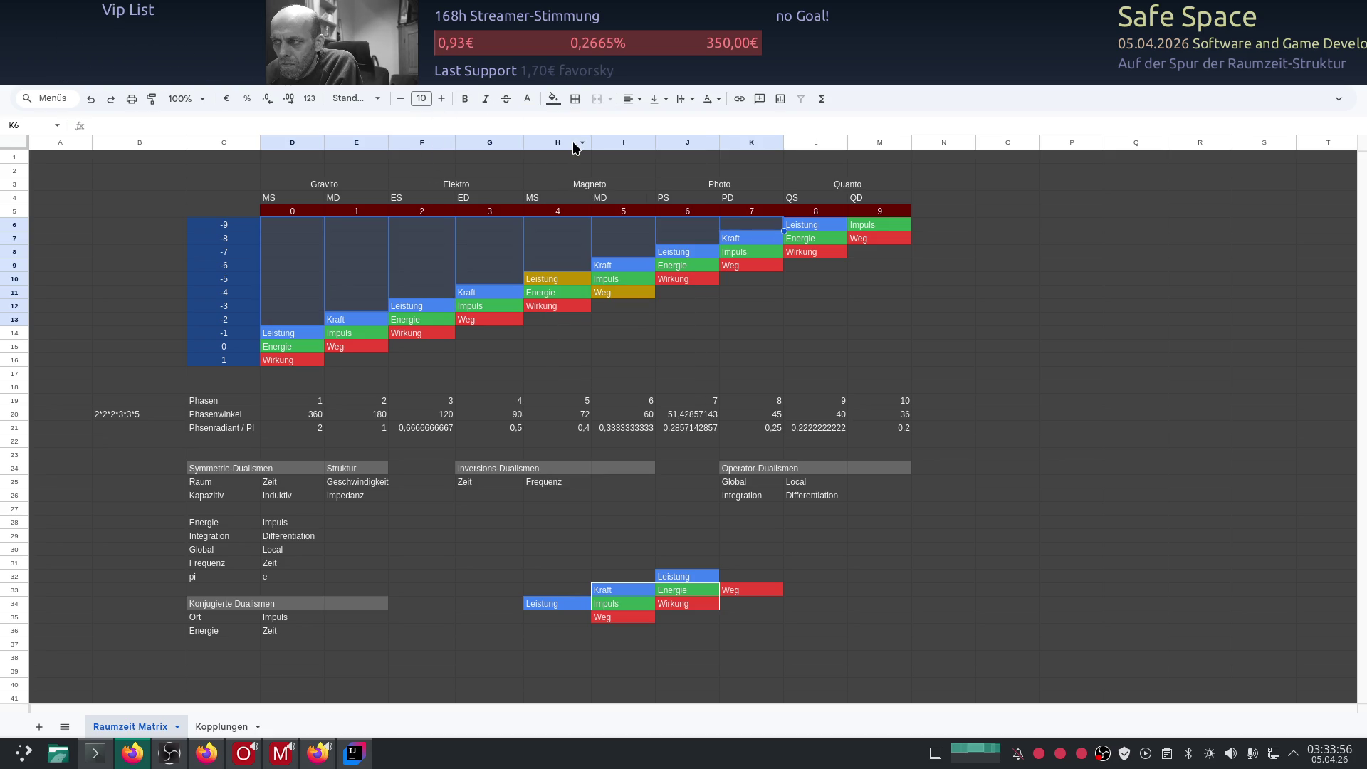
{"action": "left_click", "coordinate": [867, 281]}
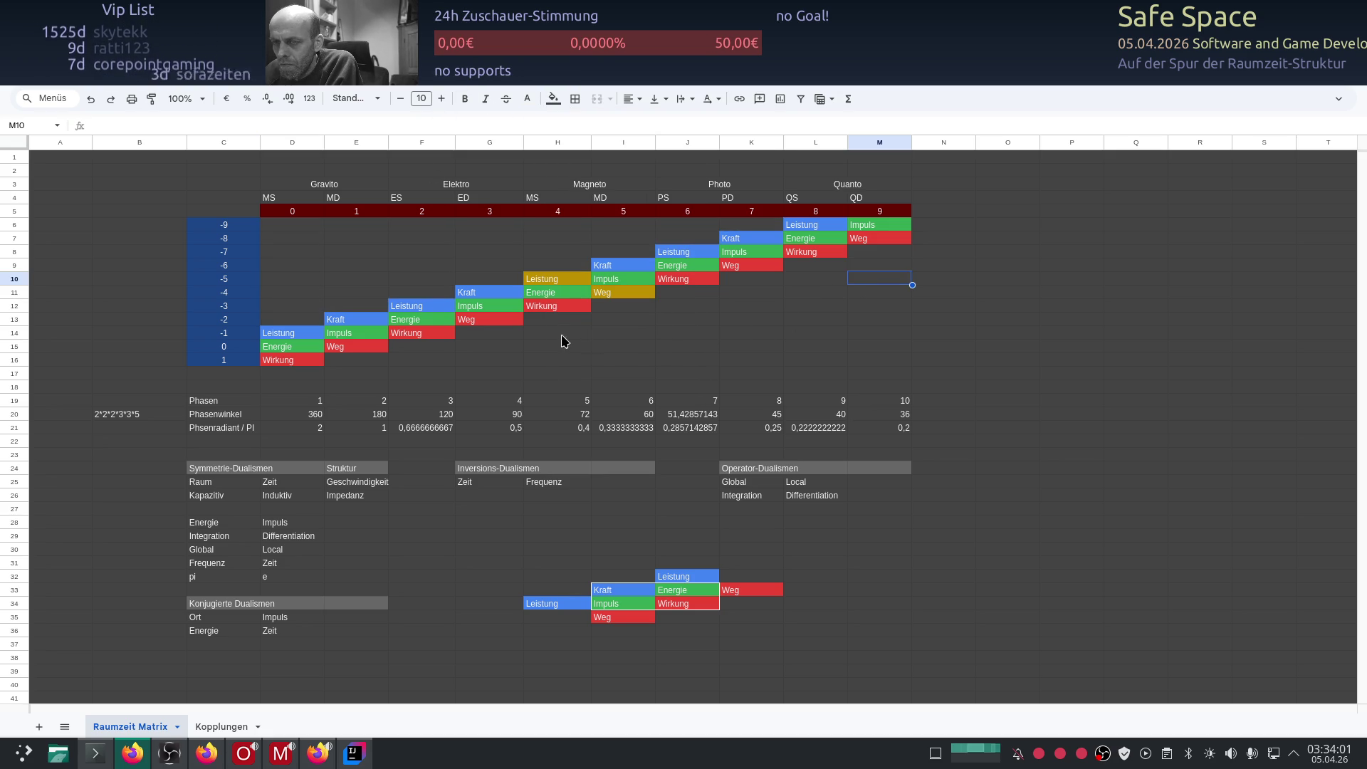
Step: Insert an empty row above the -9 row and label its index cell C6 as -10
{"action": "right_click", "coordinate": [169, 223]}
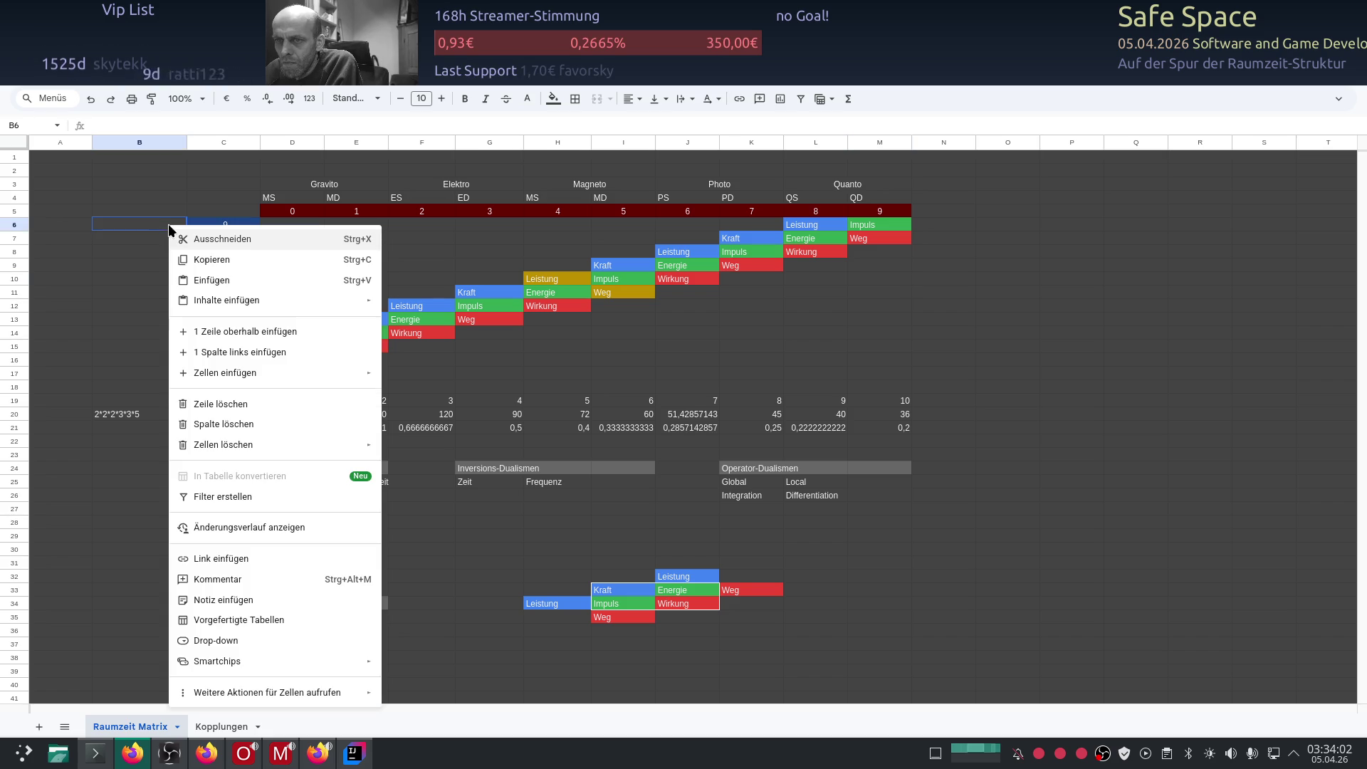
{"action": "left_click", "coordinate": [235, 338]}
{"action": "left_click", "coordinate": [232, 227]}
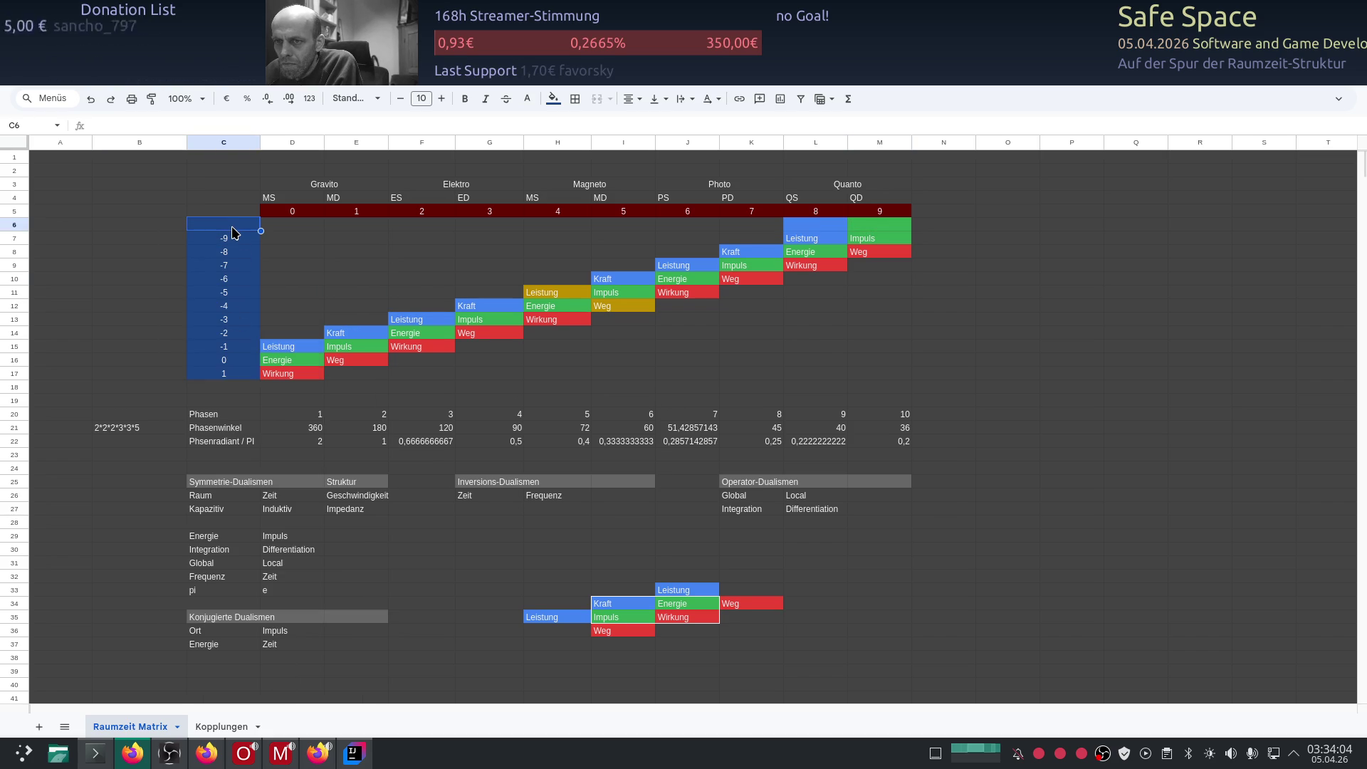
{"action": "double_click", "coordinate": [232, 227]}
{"action": "type", "text": "-10"}
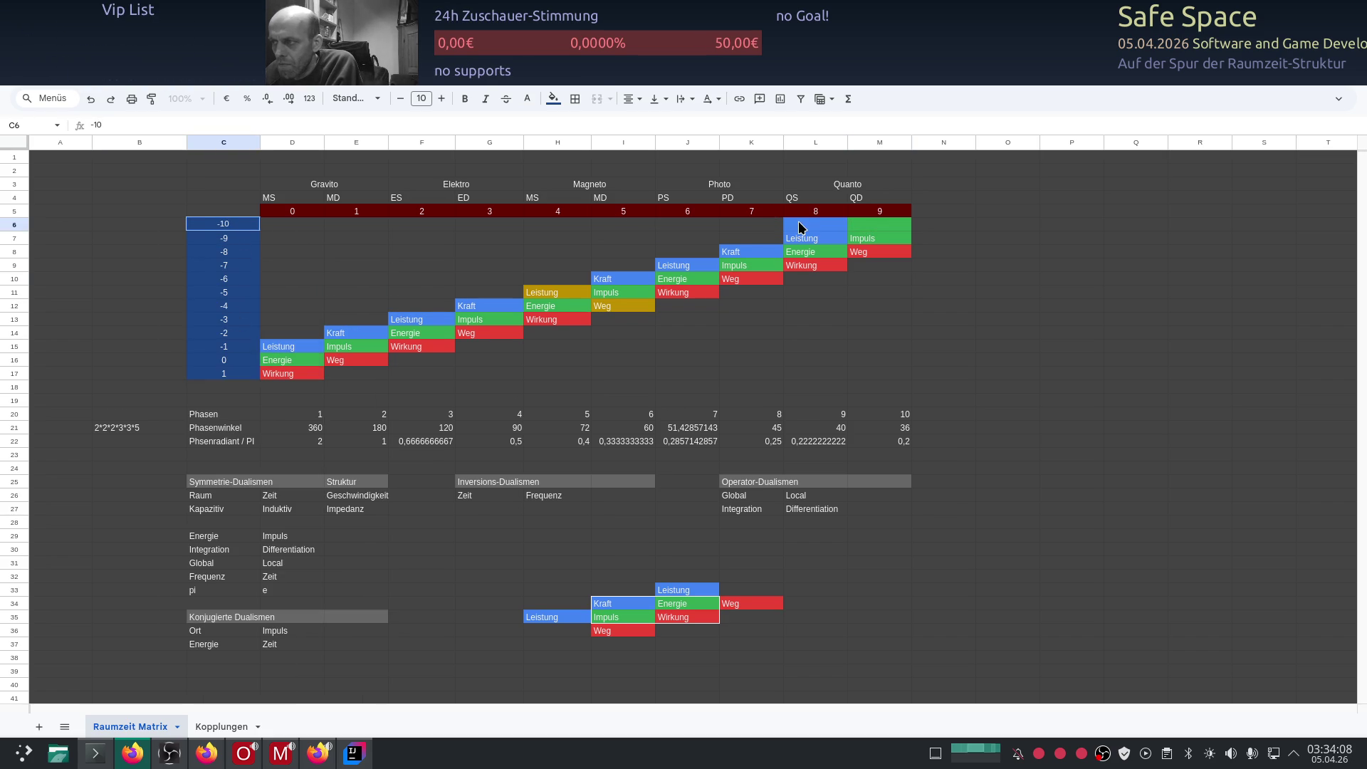
{"action": "left_click", "coordinate": [800, 226]}
Step: Fill L6 dark grey and M6 blue, entering Kraft in M6 to extend the staircase into row -10
{"action": "left_click", "coordinate": [552, 100]}
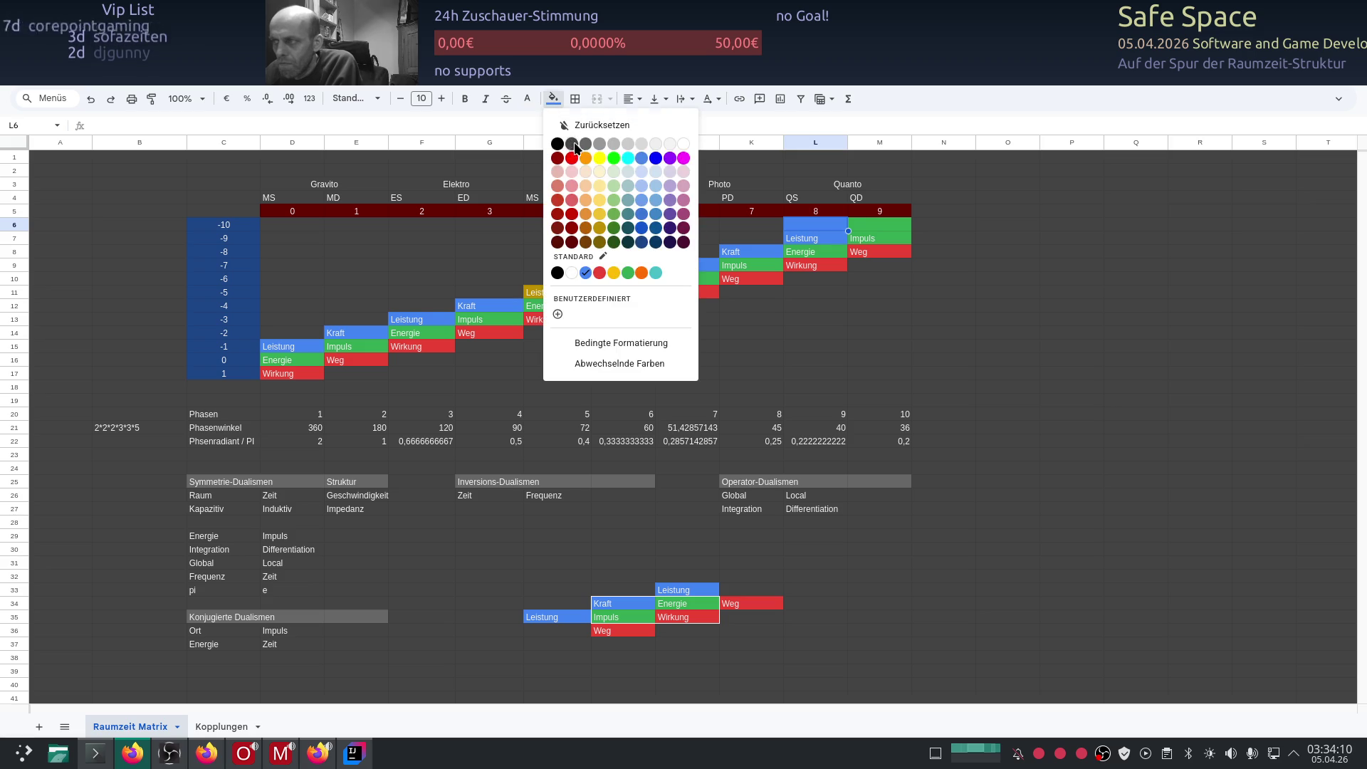
{"action": "left_click", "coordinate": [571, 146]}
{"action": "left_click", "coordinate": [871, 227]}
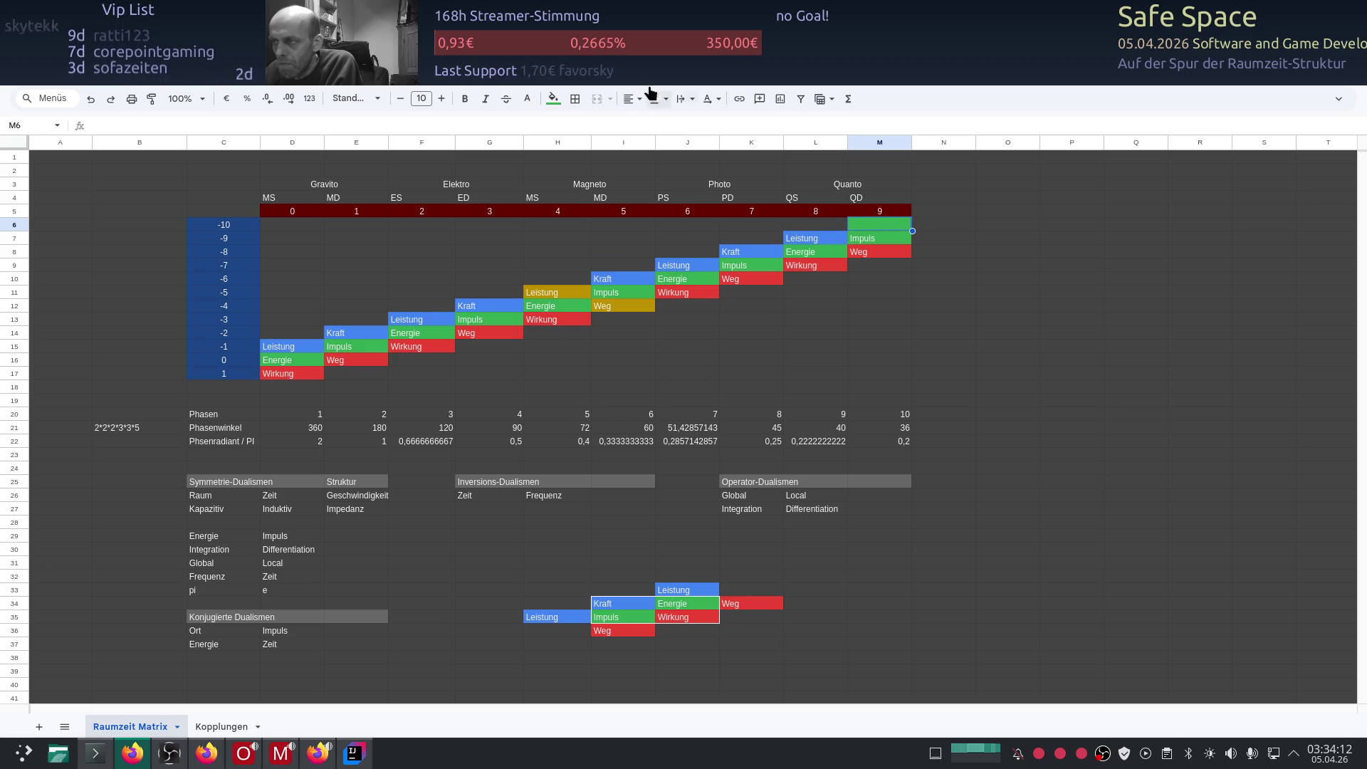
{"action": "left_click", "coordinate": [552, 99]}
{"action": "left_click", "coordinate": [586, 273]}
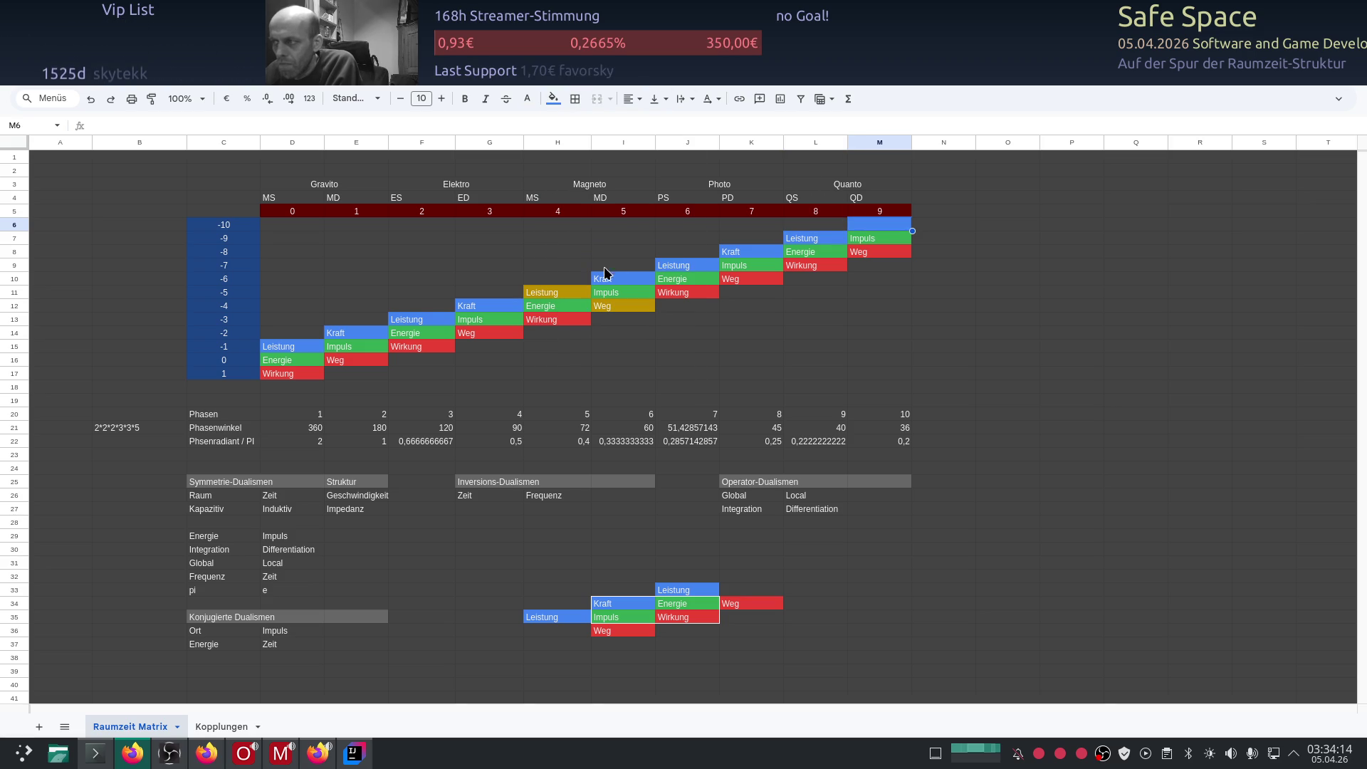
{"action": "left_click", "coordinate": [770, 250]}
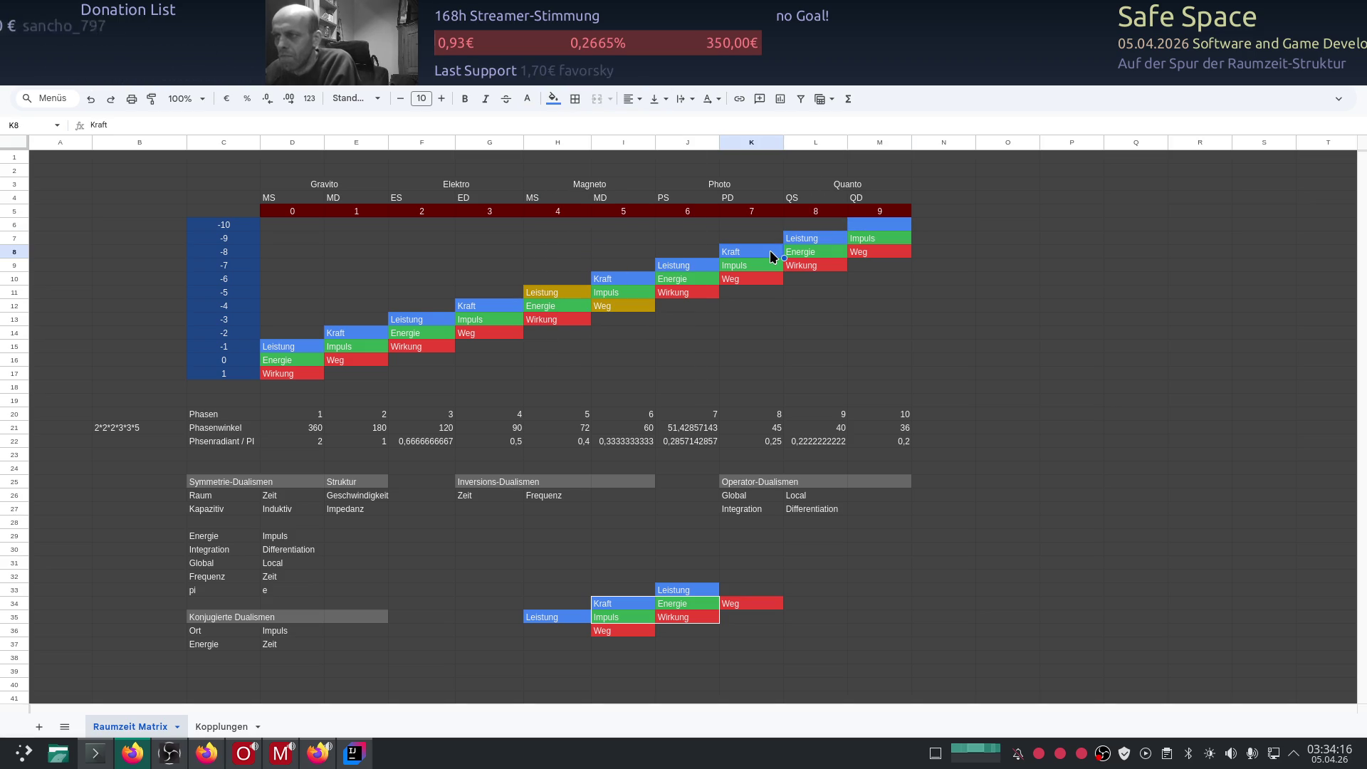
{"action": "left_click", "coordinate": [877, 225]}
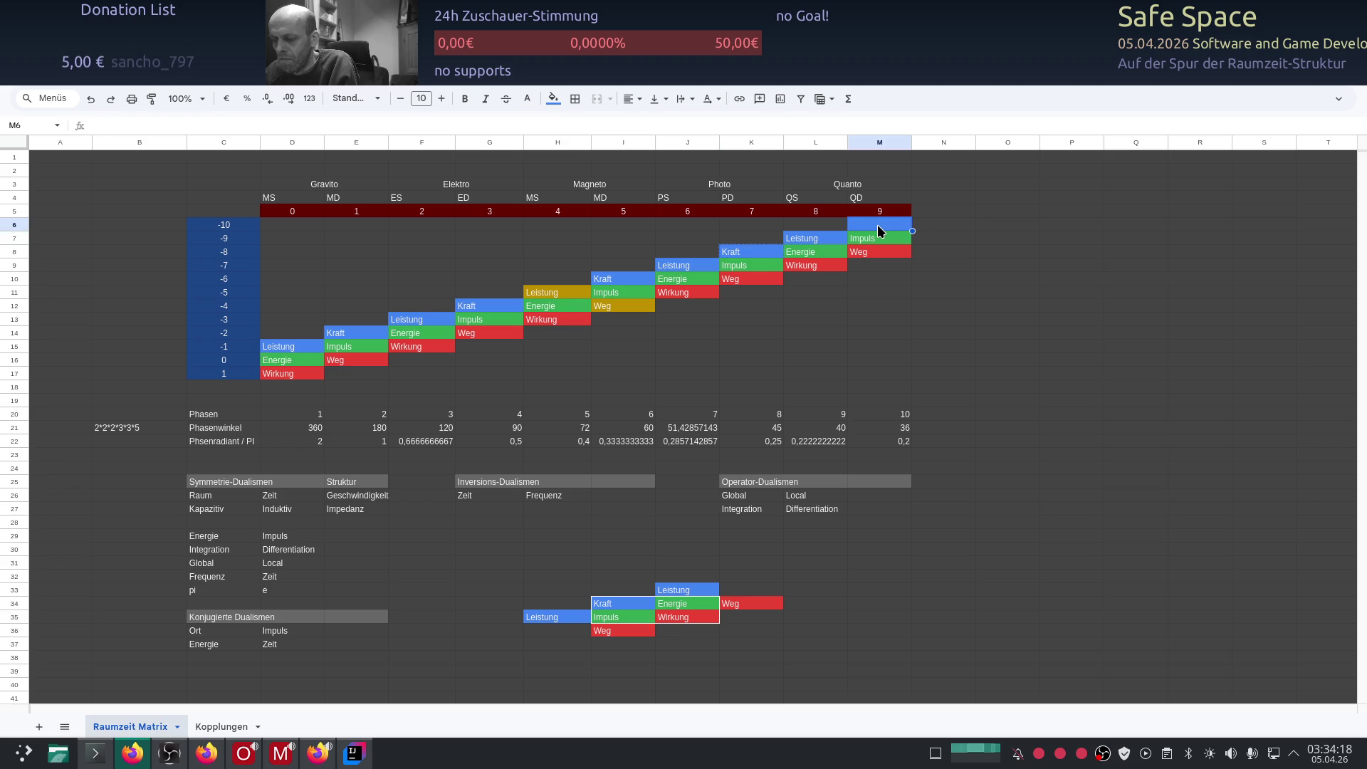
{"action": "type", "text": "Kraft"}
{"action": "left_click", "coordinate": [946, 198]}
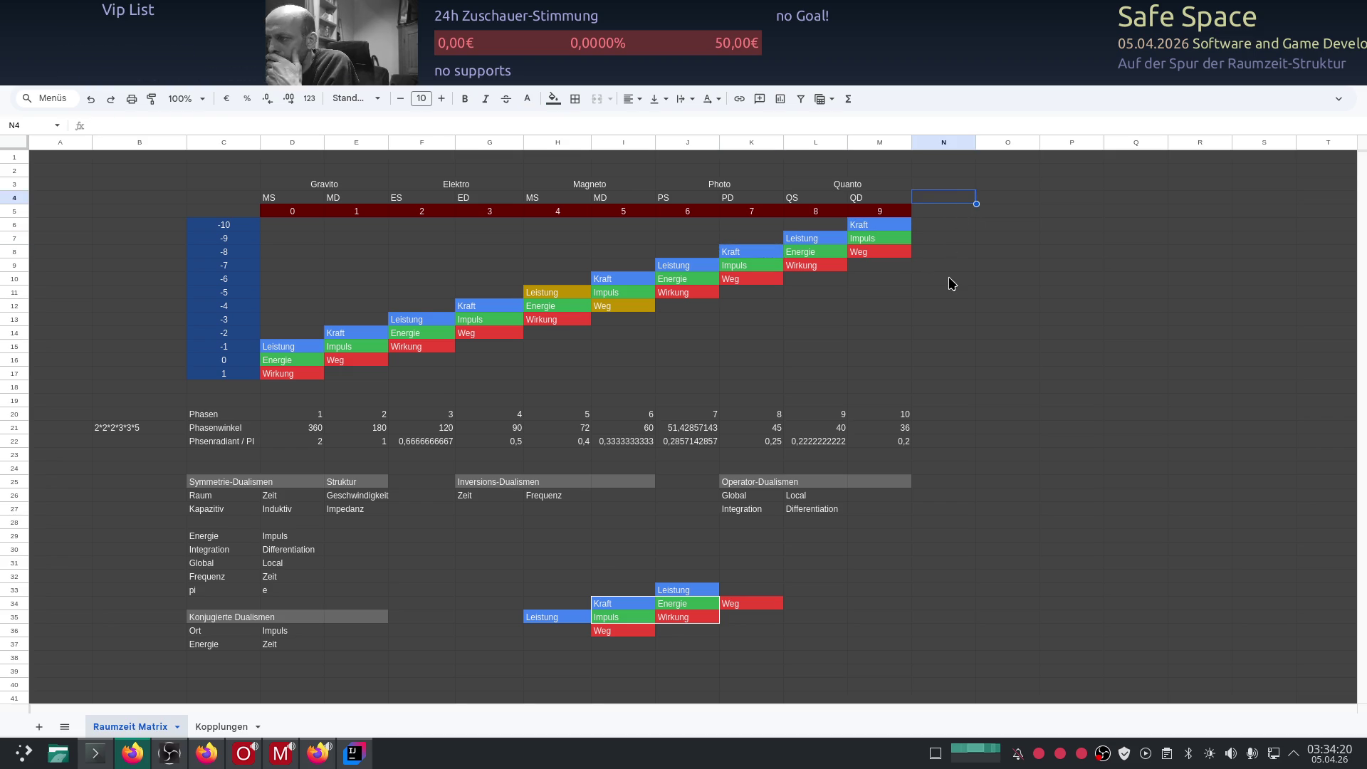
Step: Recolour the gold Leistung cell H11 blue and the gold Weg cell I12 red
{"action": "left_click", "coordinate": [554, 295]}
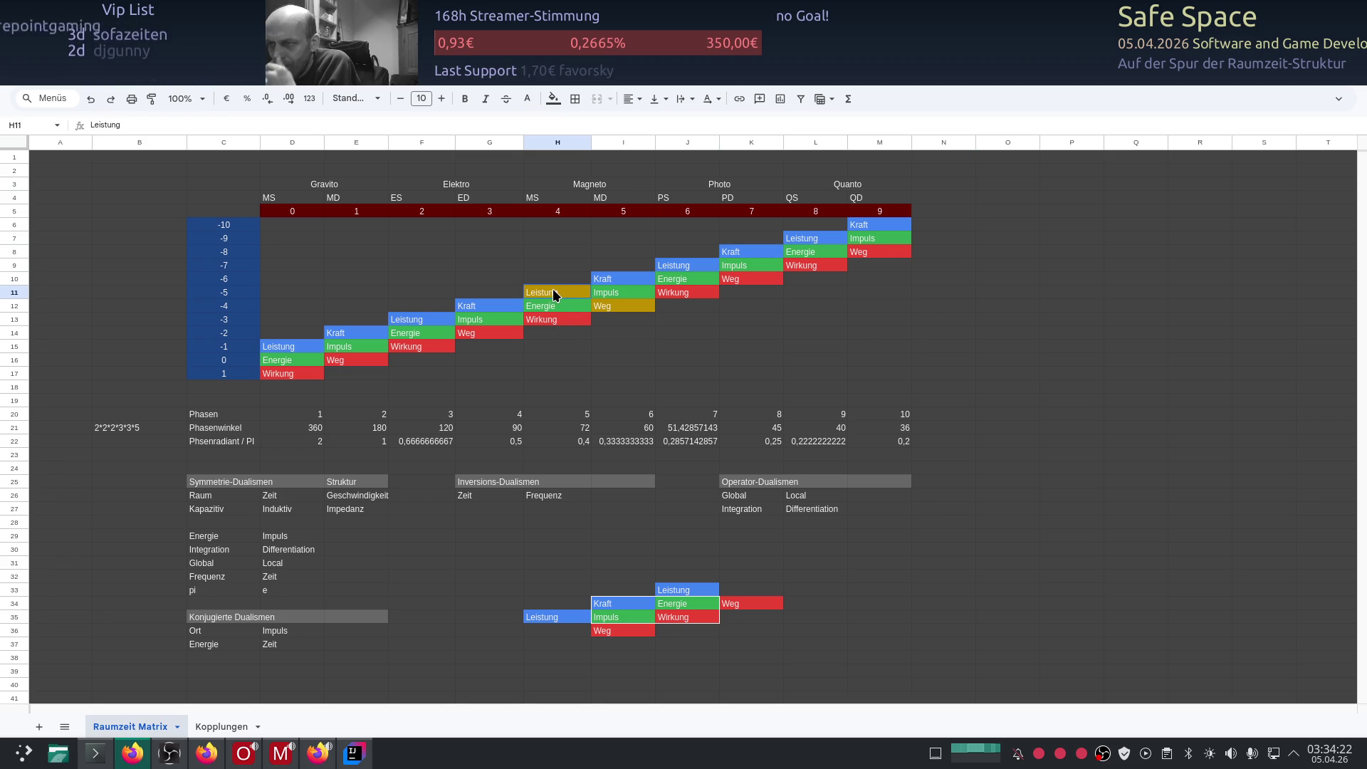
{"action": "left_click", "coordinate": [552, 99]}
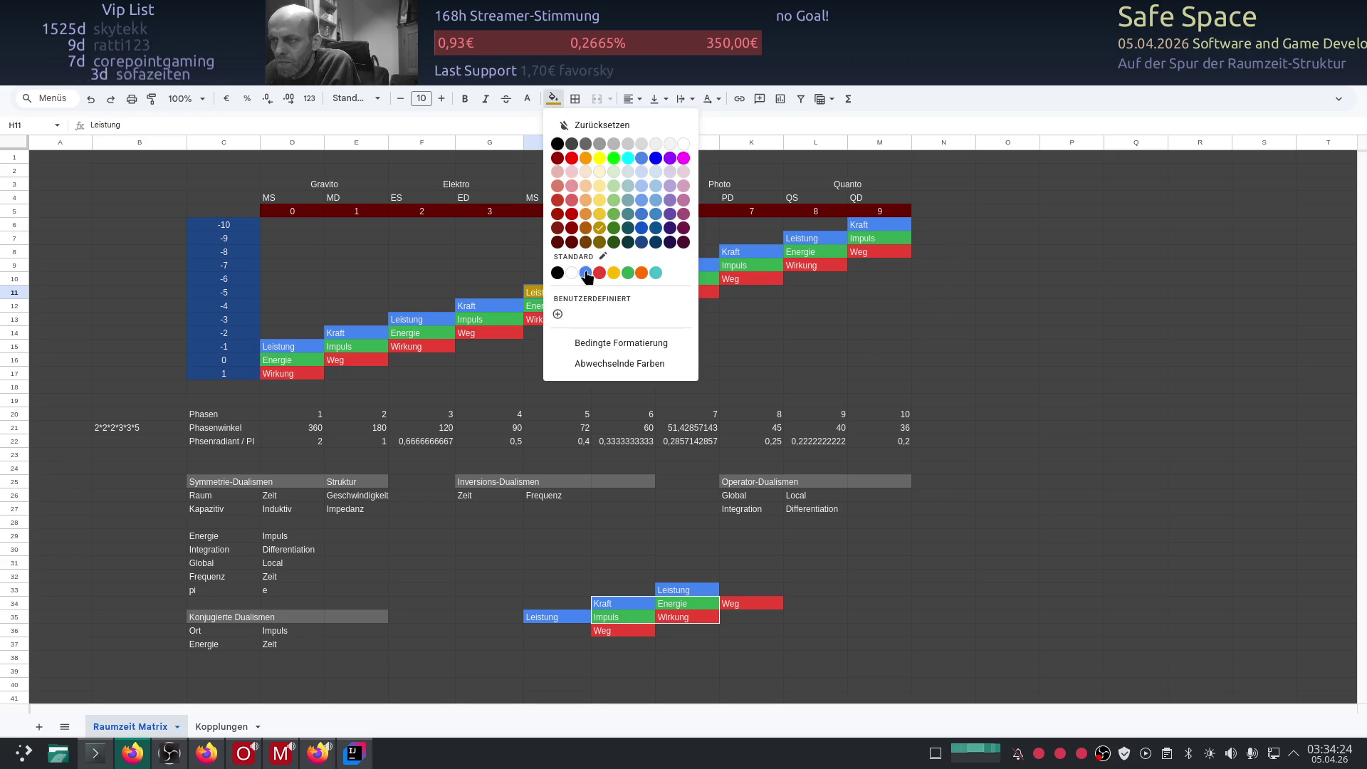
{"action": "left_click", "coordinate": [586, 274]}
{"action": "left_click", "coordinate": [598, 306]}
{"action": "left_click", "coordinate": [552, 98]}
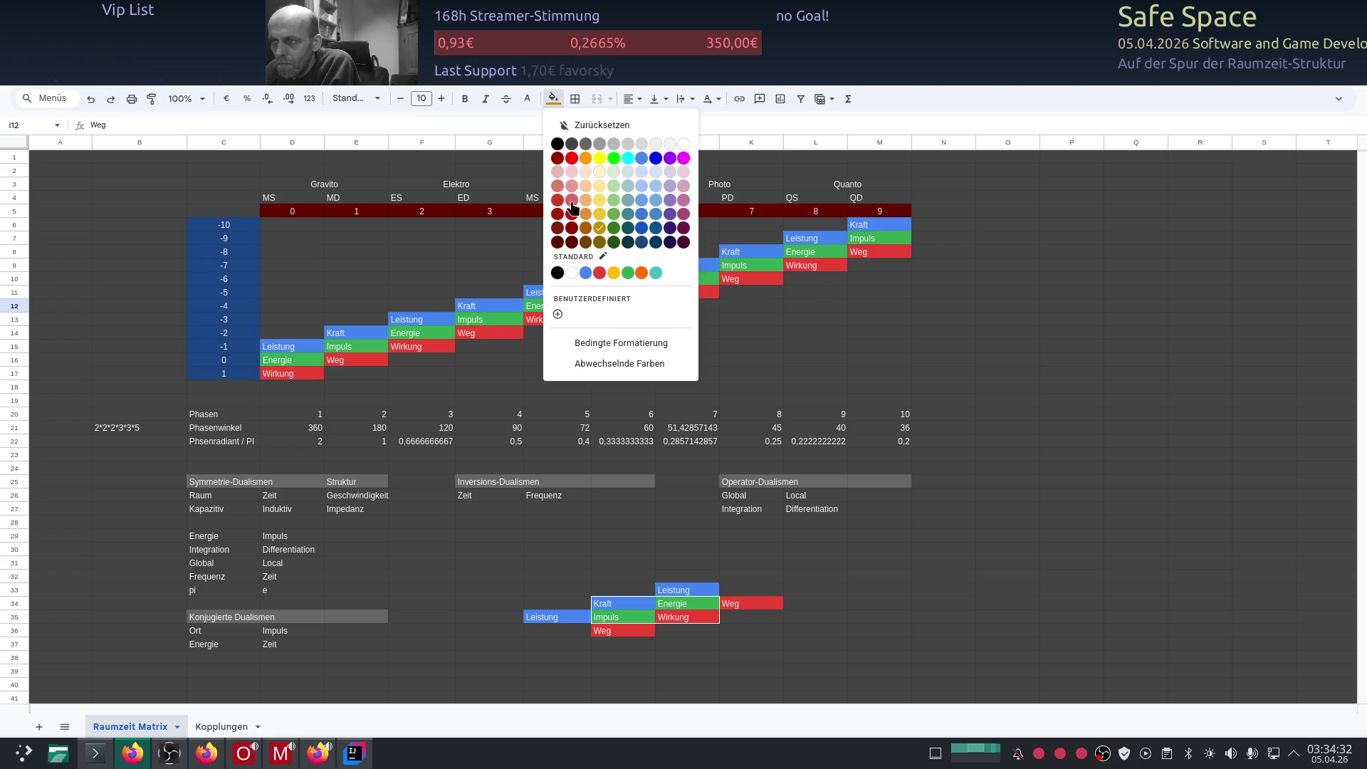
{"action": "left_click", "coordinate": [601, 274]}
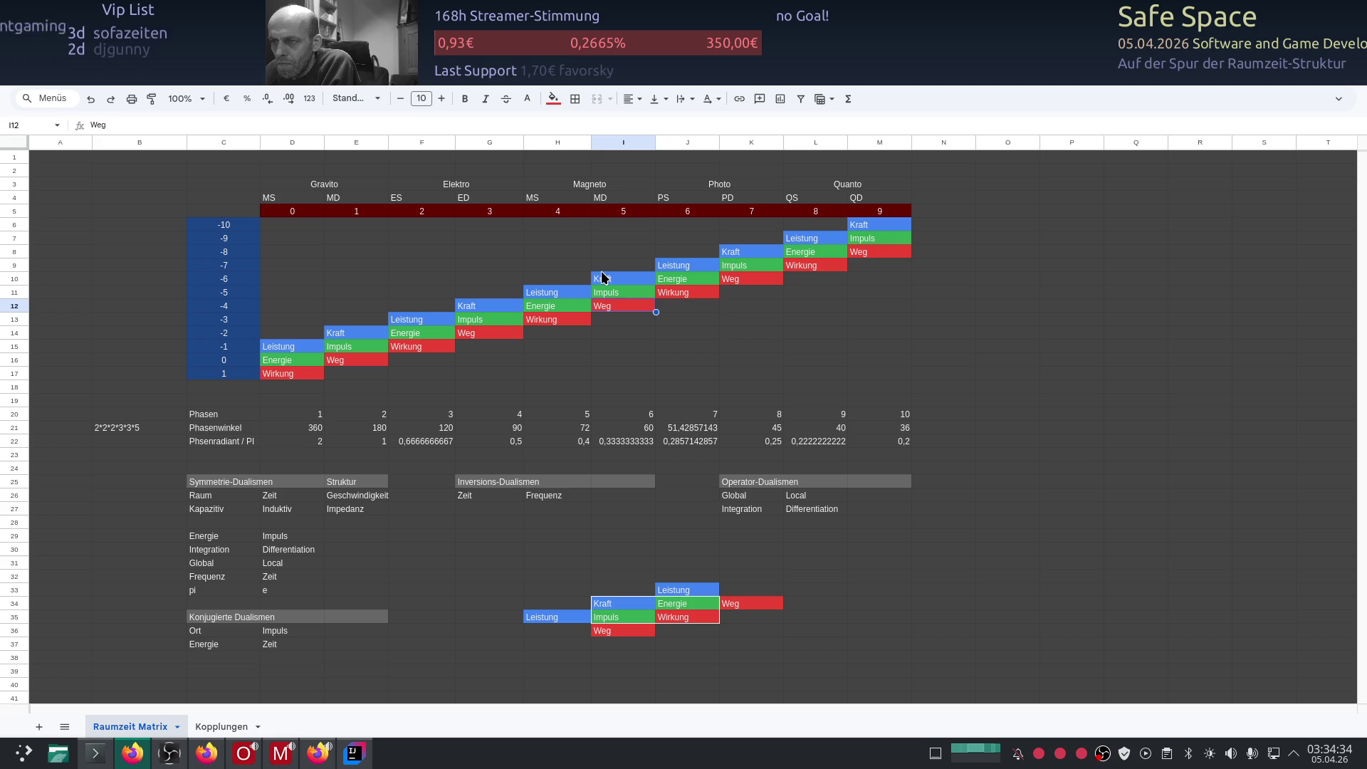
{"action": "left_click", "coordinate": [643, 334]}
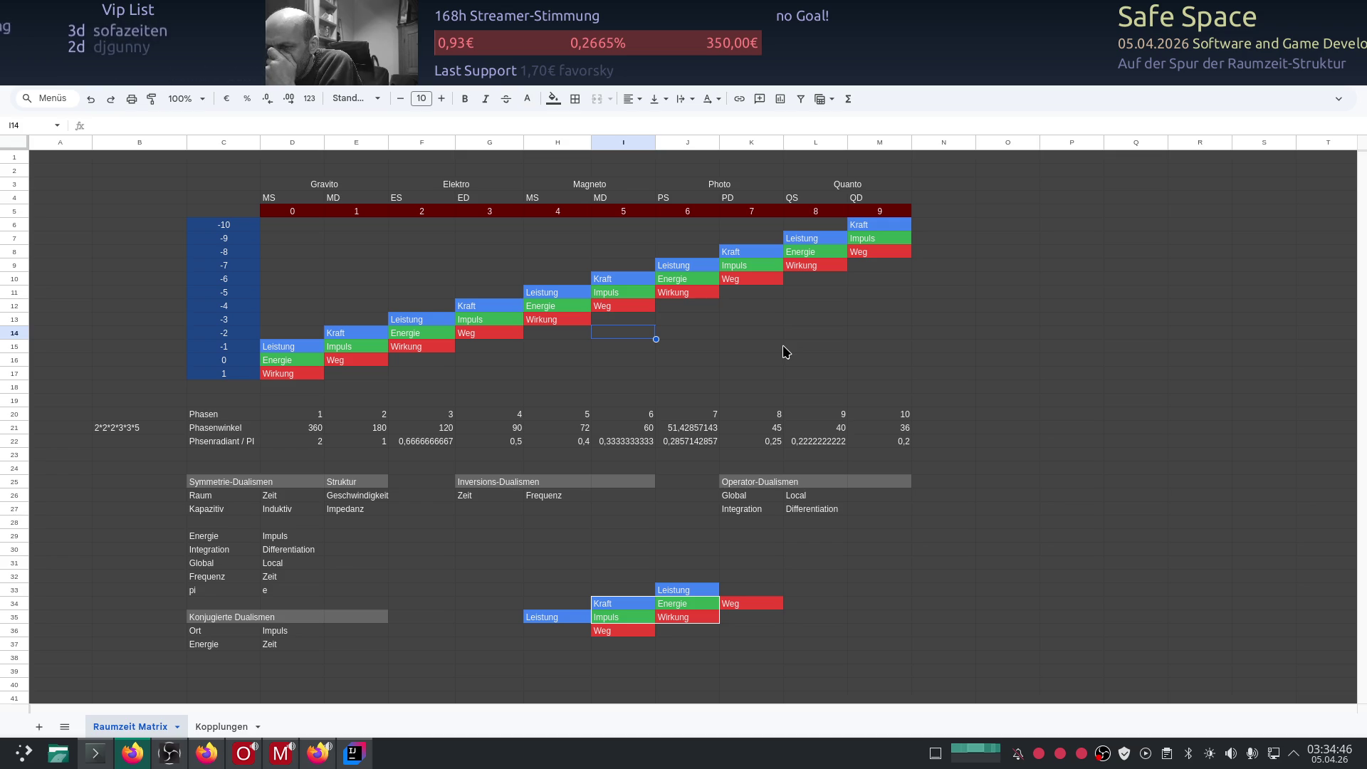
{"action": "scroll", "coordinate": [677, 512], "scroll_direction": "down", "scroll_amount": 1}
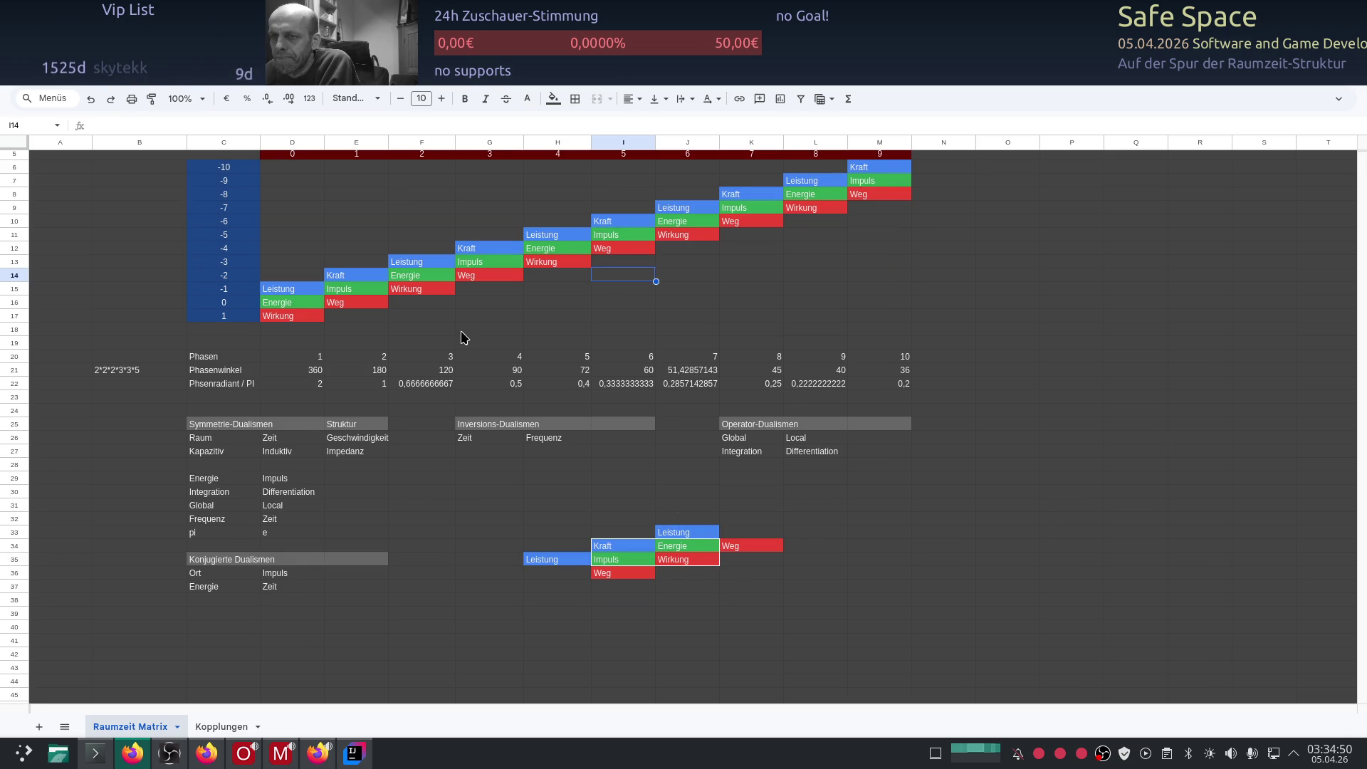
{"action": "scroll", "coordinate": [461, 337], "scroll_direction": "up", "scroll_amount": 1}
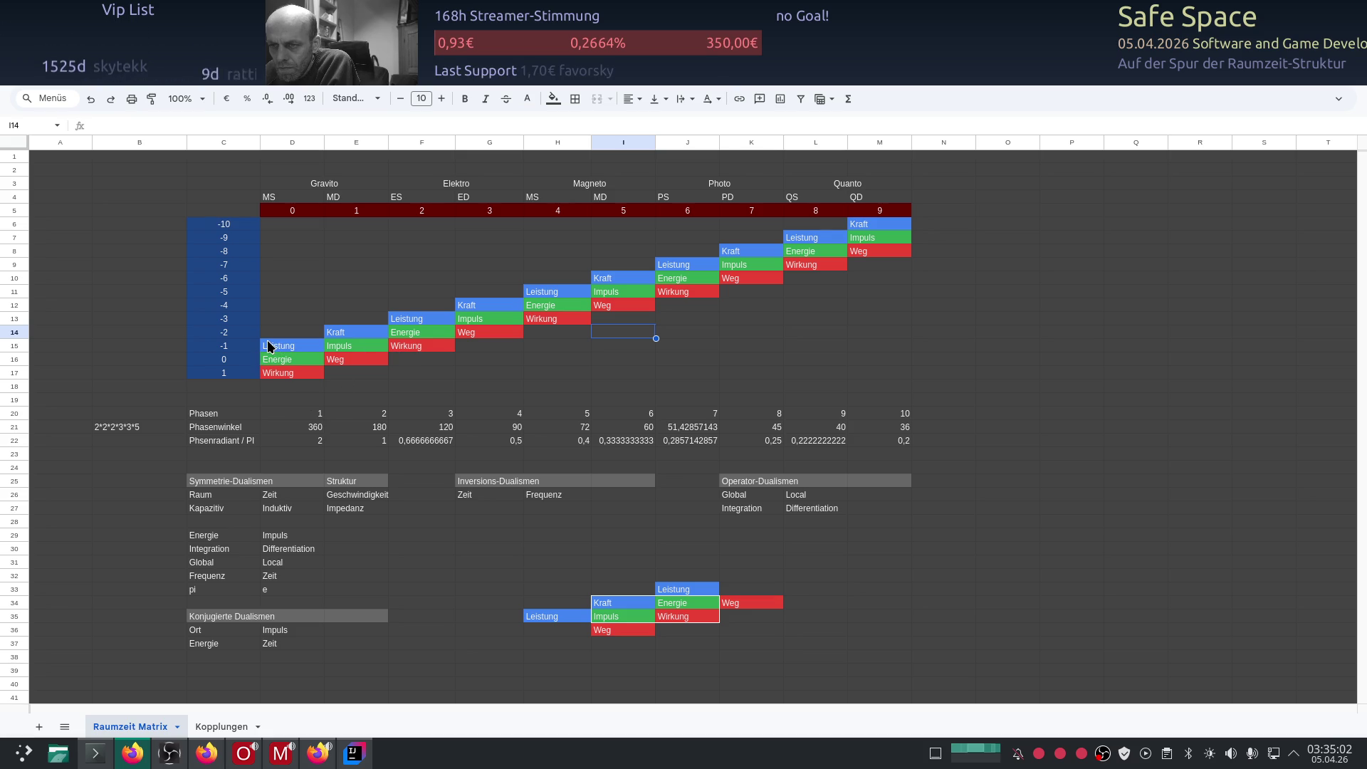
Step: Apply outer borders to the first staircase step D15:E16
{"action": "left_click_drag", "start_coordinate": [276, 345], "coordinate": [356, 361]}
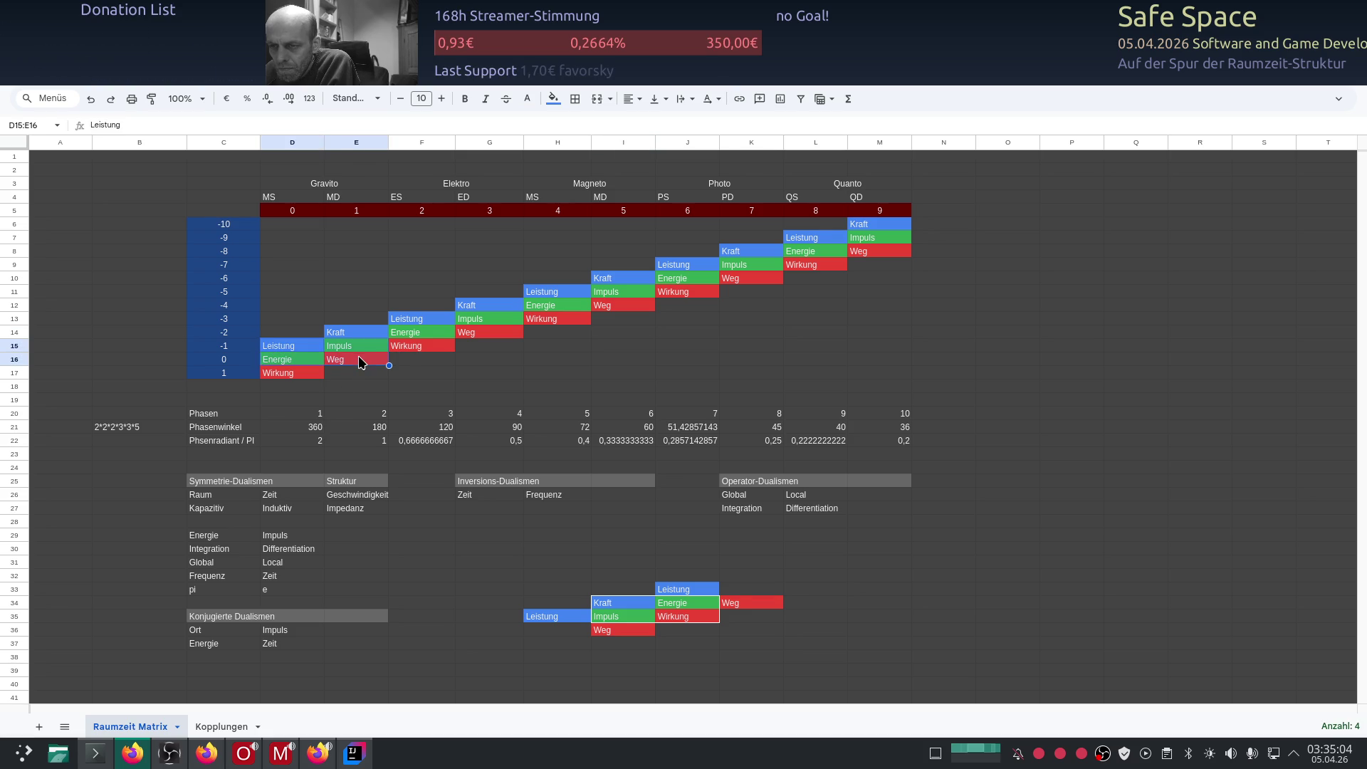
{"action": "left_click", "coordinate": [576, 101]}
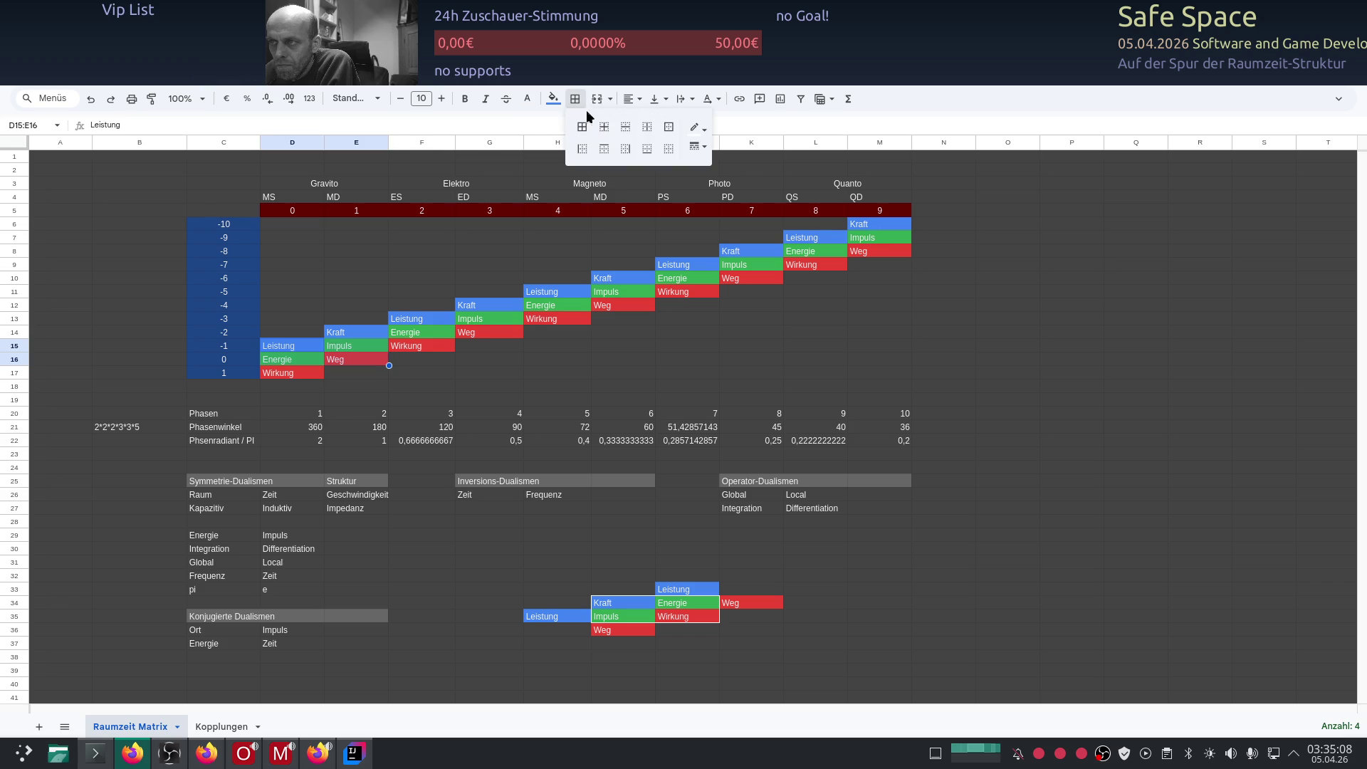
{"action": "left_click", "coordinate": [666, 127]}
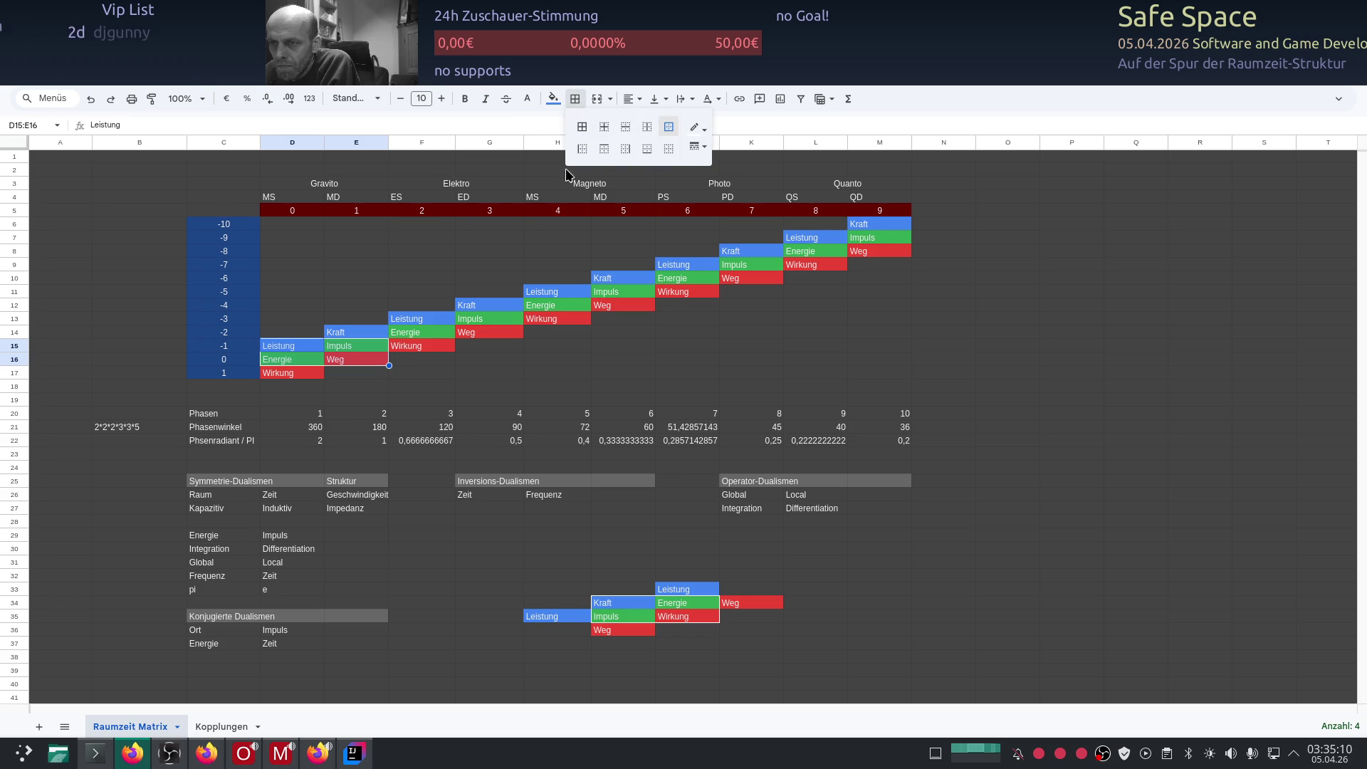
{"action": "left_click", "coordinate": [544, 357]}
Step: Select the lower staircase block H31:K37, then the Impuls cell E15
{"action": "mouse_move", "coordinate": [748, 641]}
{"action": "left_mouse_down"}
{"action": "mouse_move", "coordinate": [524, 585]}
{"action": "mouse_move", "coordinate": [532, 570]}
{"action": "left_mouse_up"}
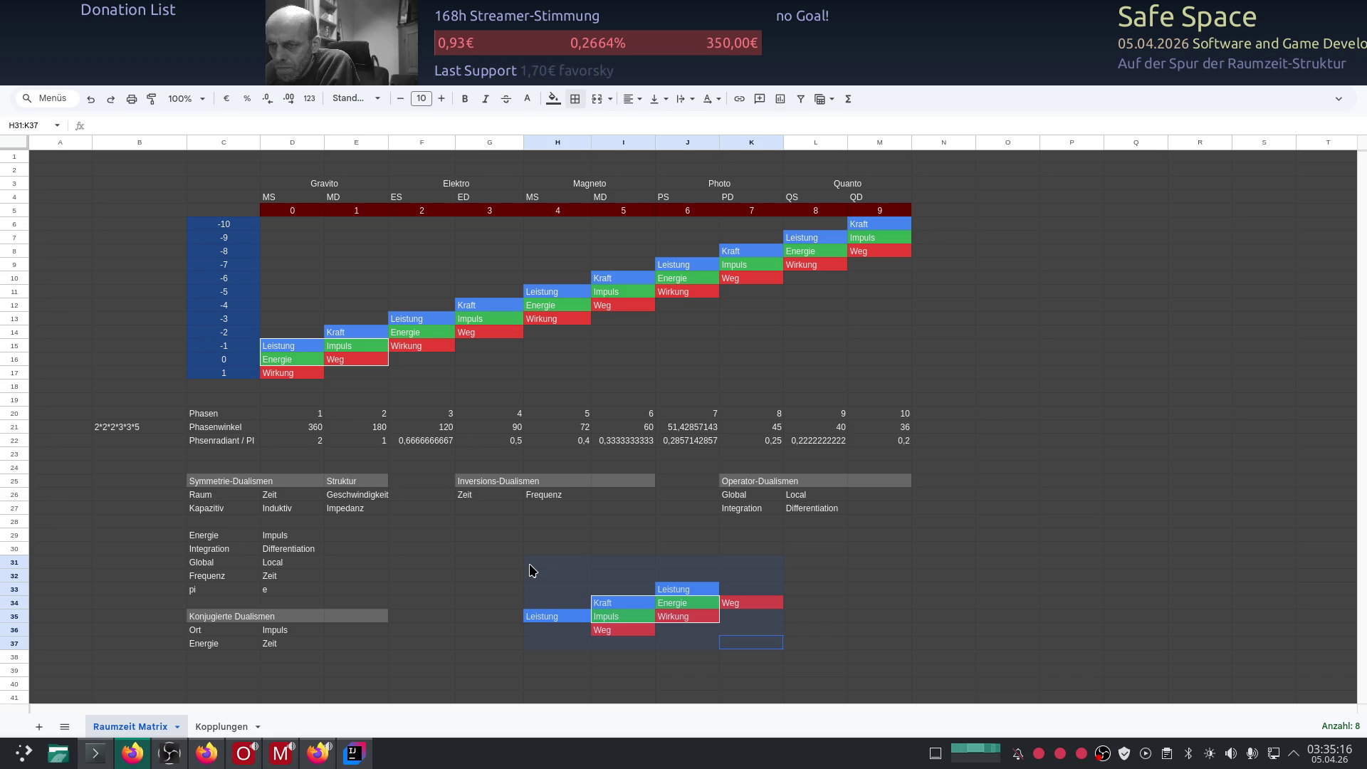
{"action": "left_click_drag", "start_coordinate": [533, 571], "coordinate": [531, 570]}
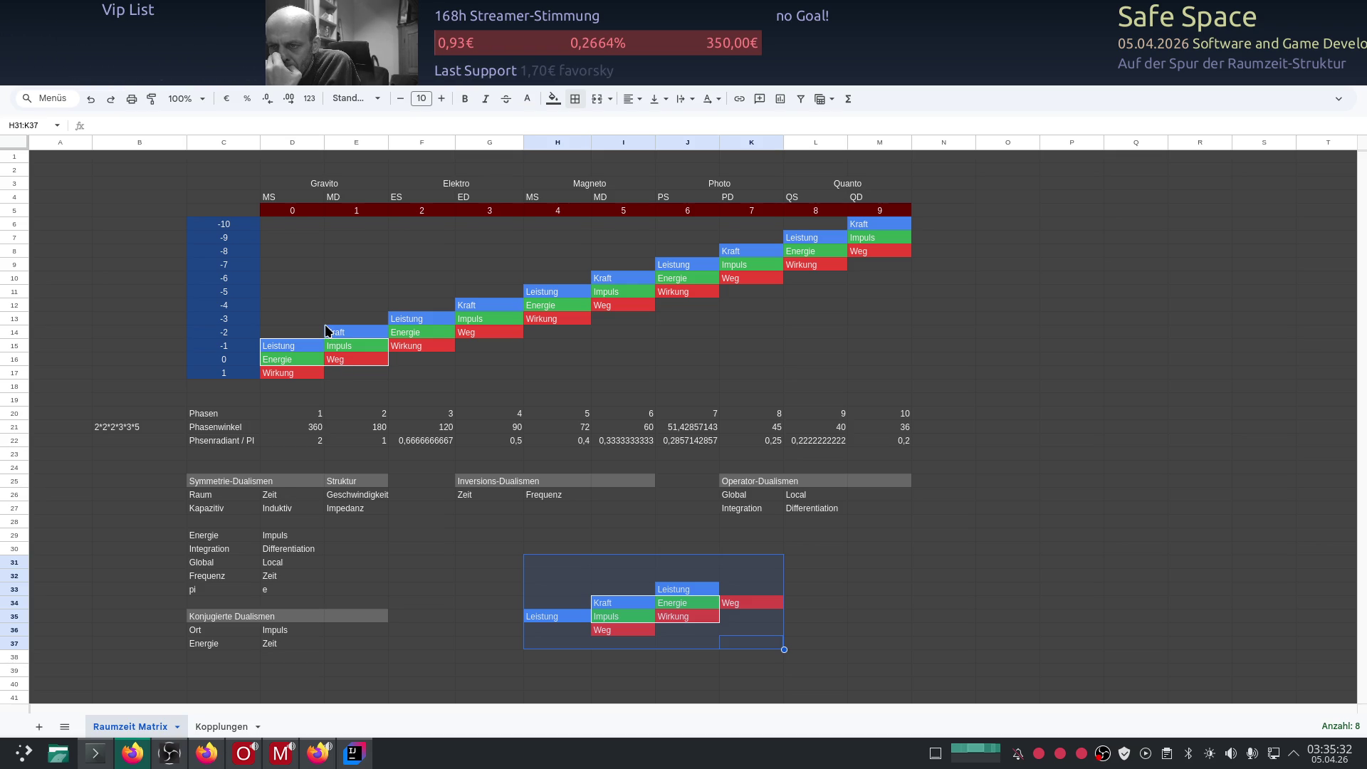
{"action": "left_click", "coordinate": [352, 346]}
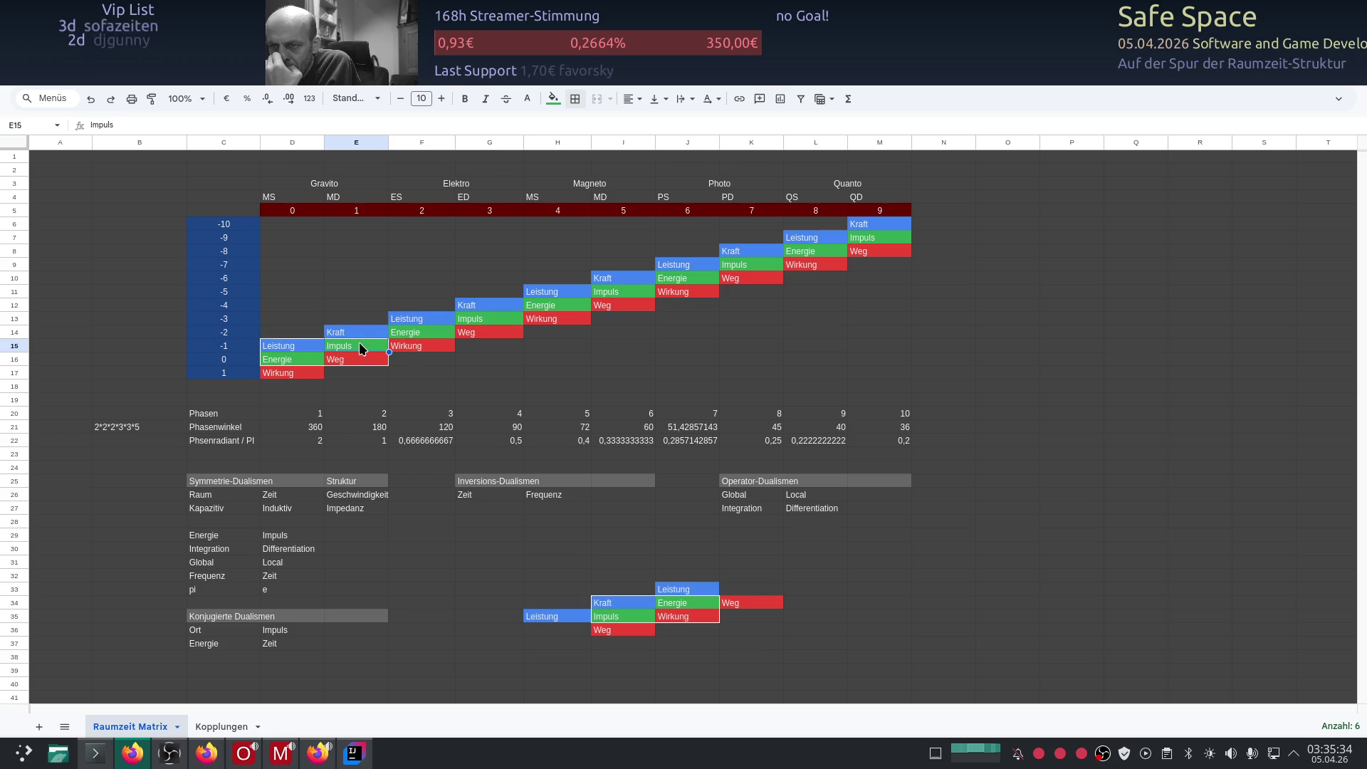
Step: Apply outer borders to the second staircase step E14:F15
{"action": "left_click_drag", "start_coordinate": [335, 338], "coordinate": [422, 347]}
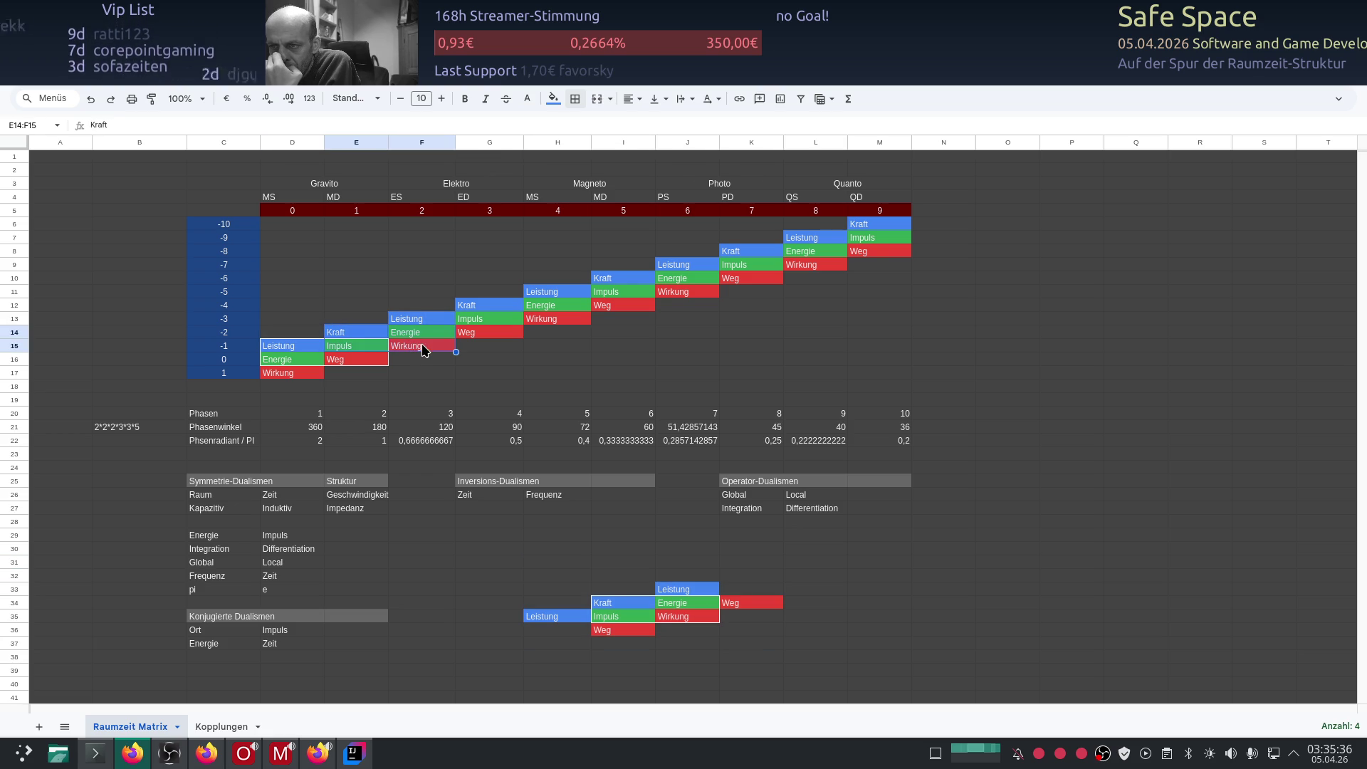
{"action": "left_click", "coordinate": [574, 98]}
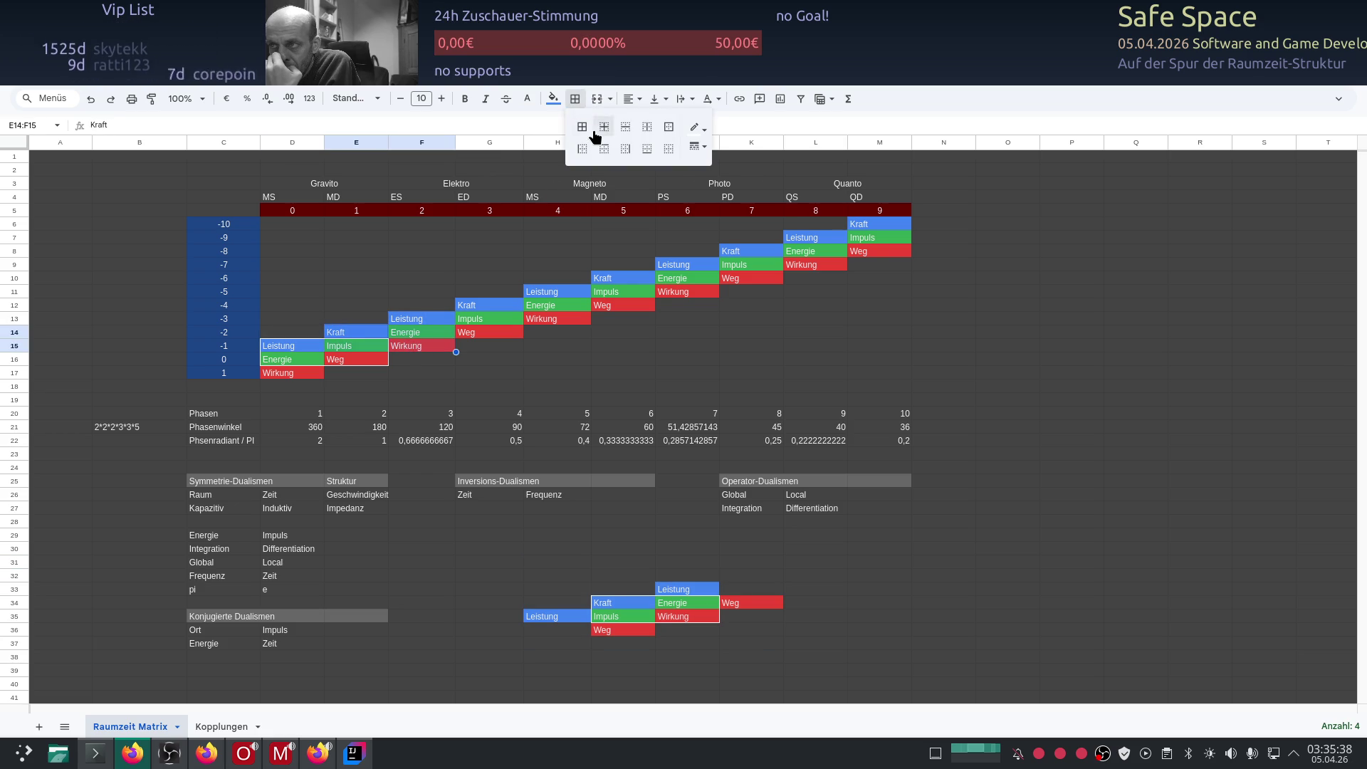
{"action": "left_click", "coordinate": [671, 131]}
{"action": "left_click", "coordinate": [422, 264]}
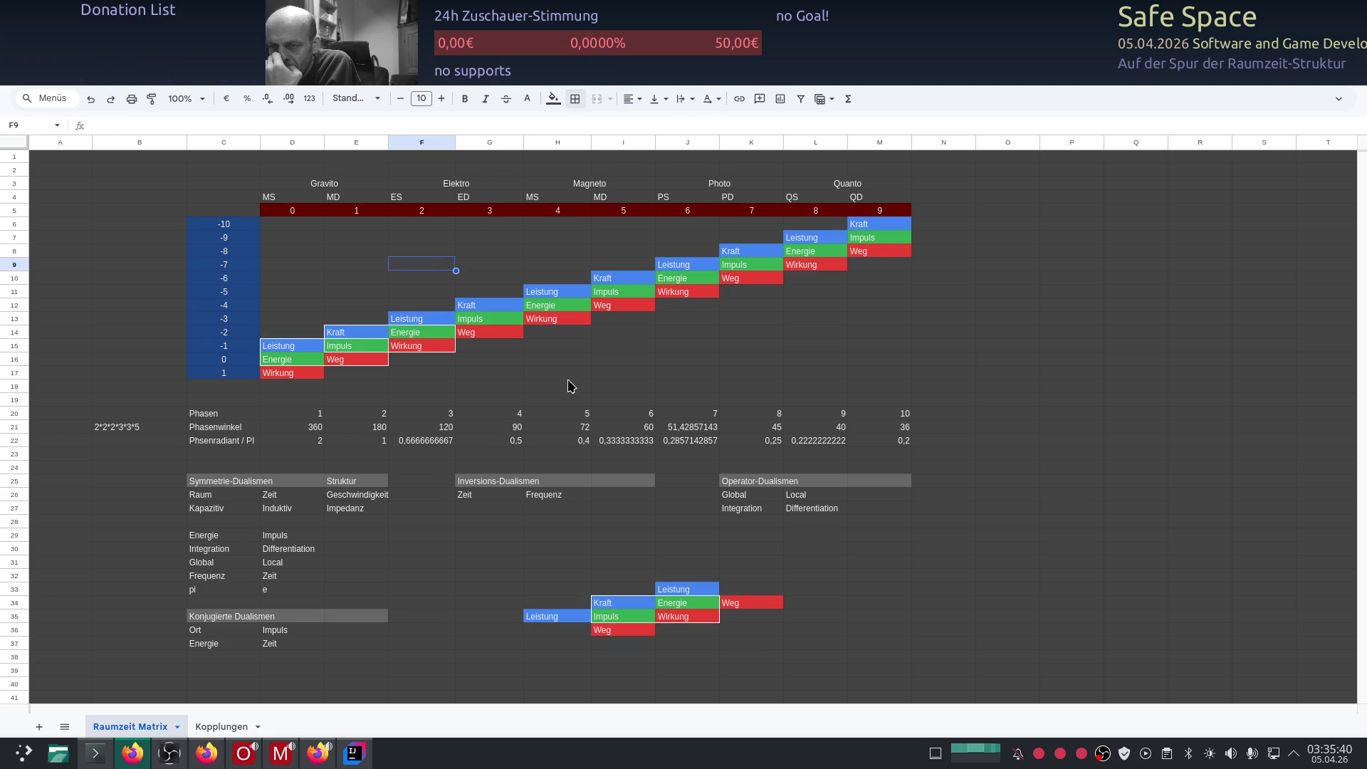
{"action": "left_click", "coordinate": [568, 378]}
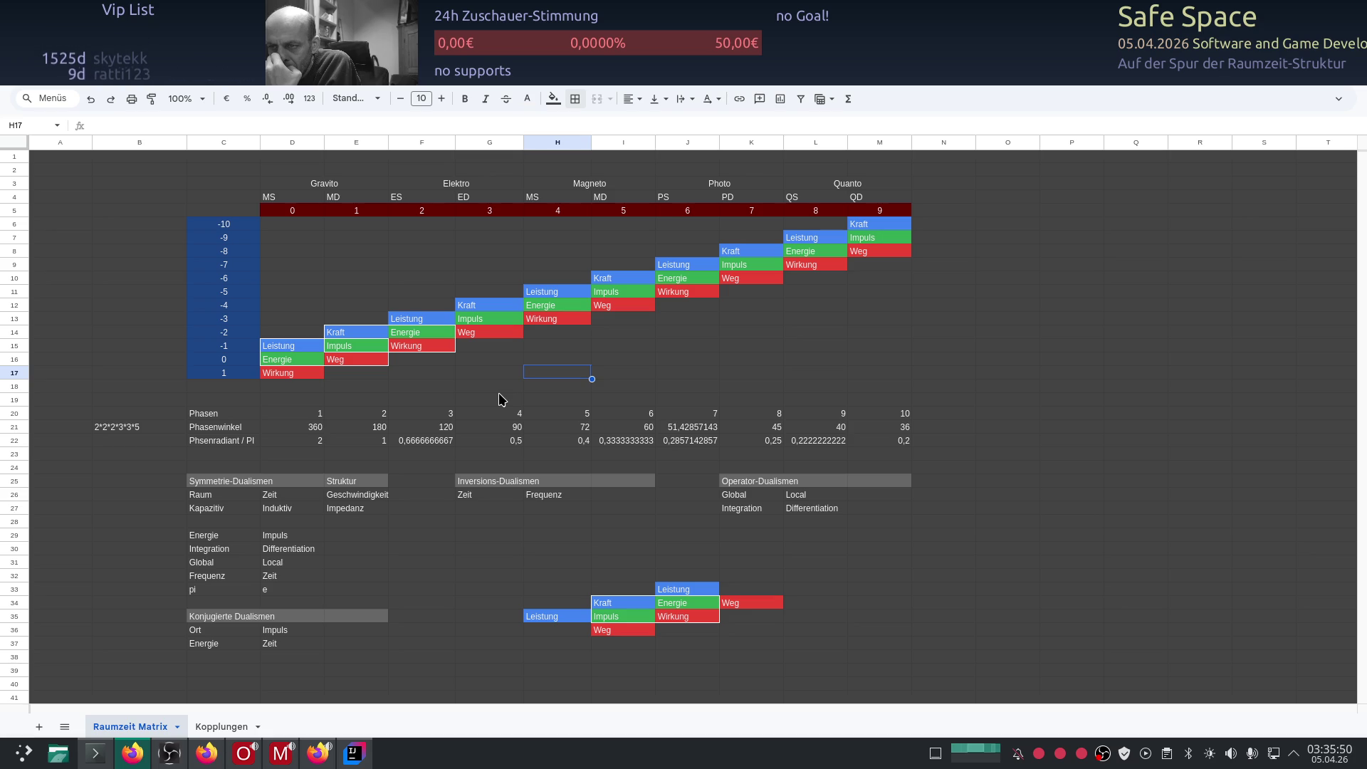
Step: Apply outer borders to the third staircase step F13:G14
{"action": "left_click", "coordinate": [406, 320]}
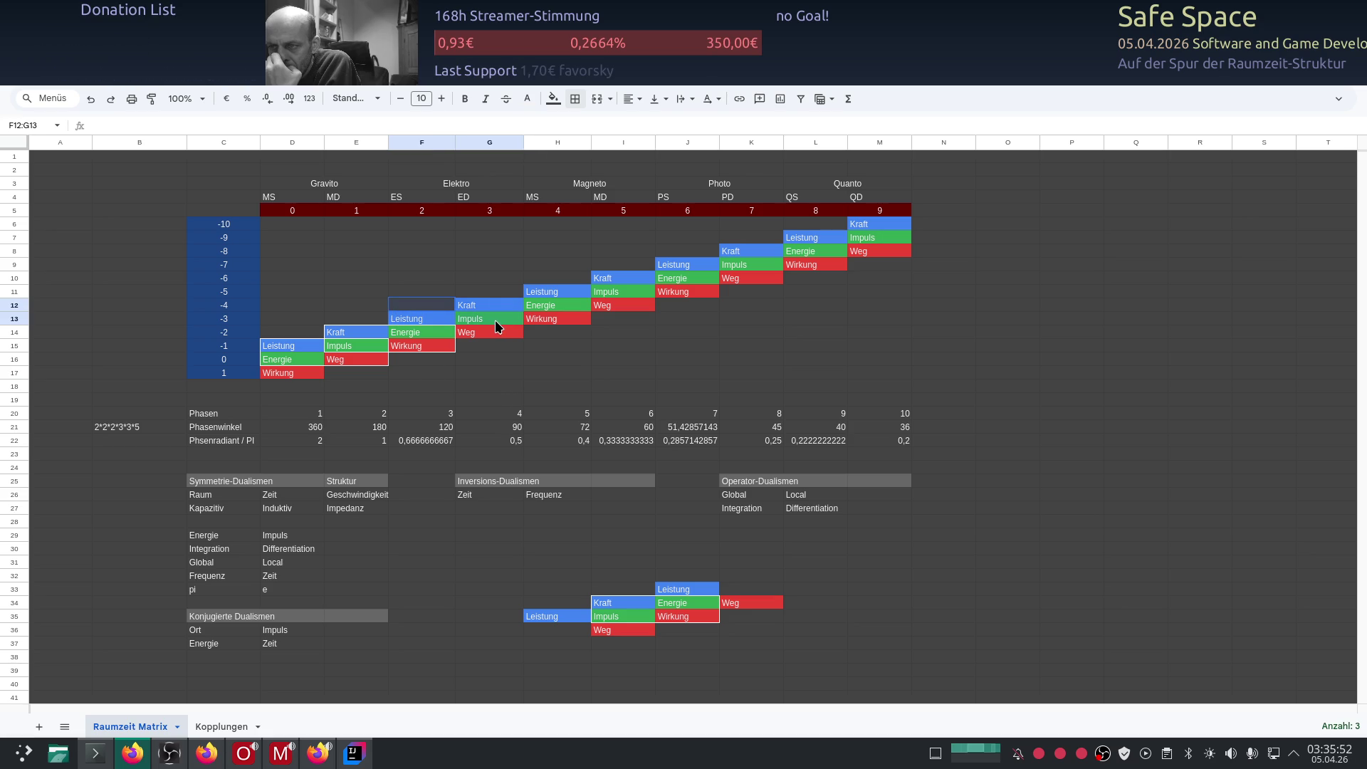
{"action": "left_click", "coordinate": [431, 372]}
{"action": "left_click_drag", "start_coordinate": [419, 324], "coordinate": [495, 336]}
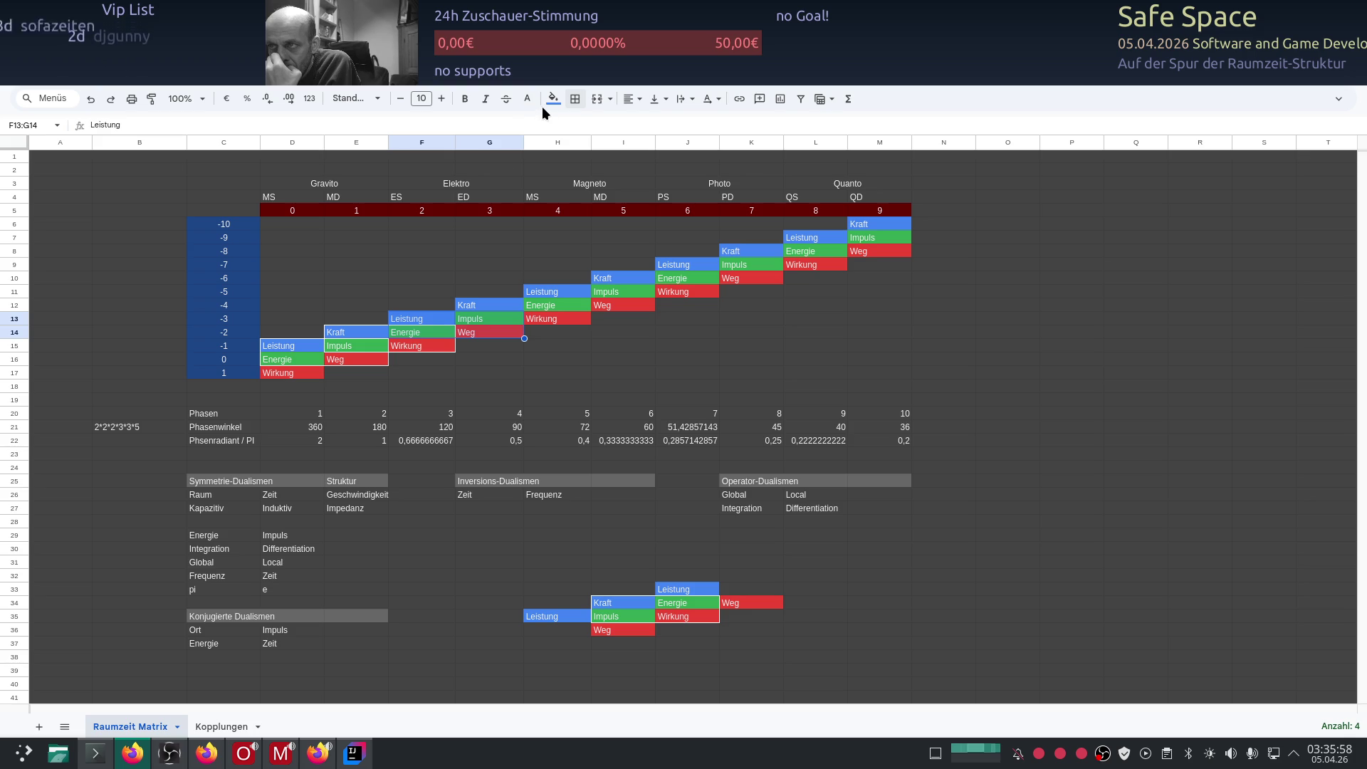
{"action": "left_click", "coordinate": [576, 99]}
{"action": "left_click", "coordinate": [669, 129]}
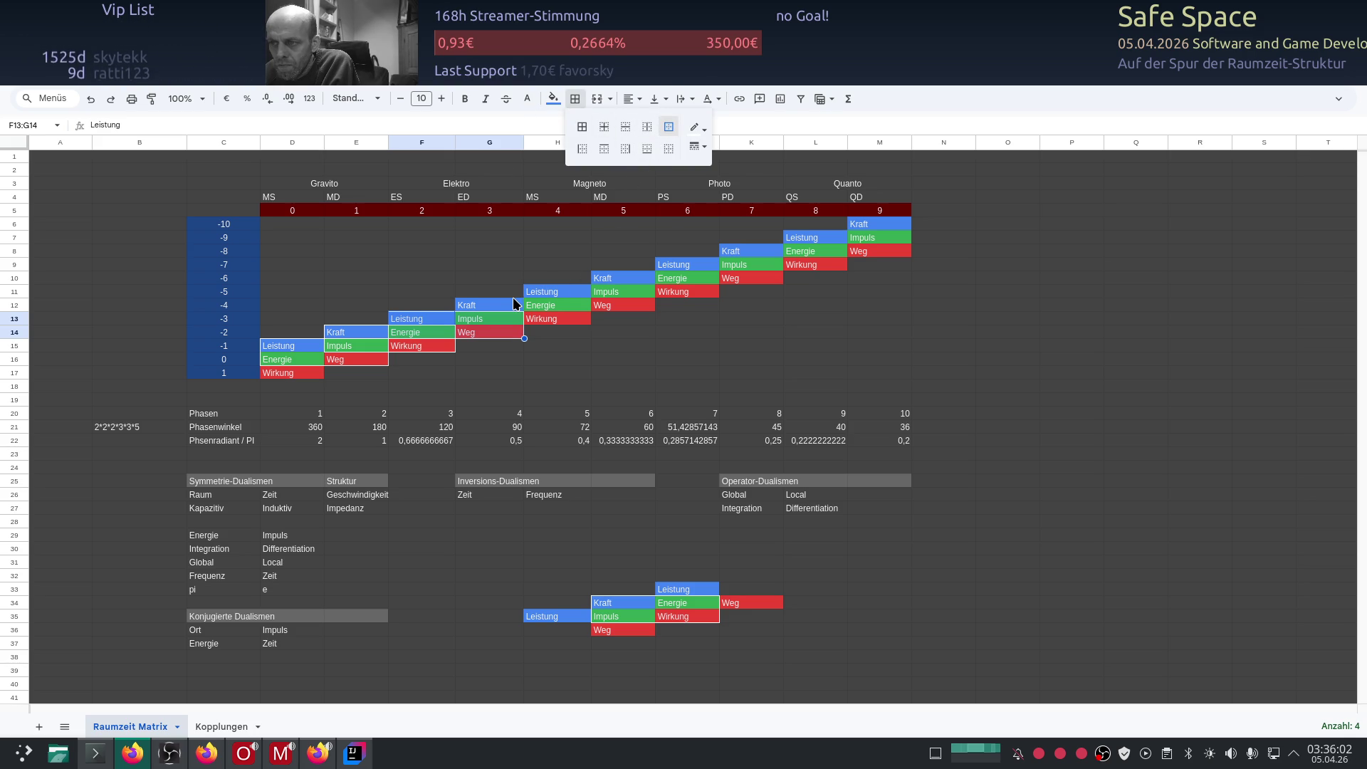
{"action": "left_click", "coordinate": [555, 374]}
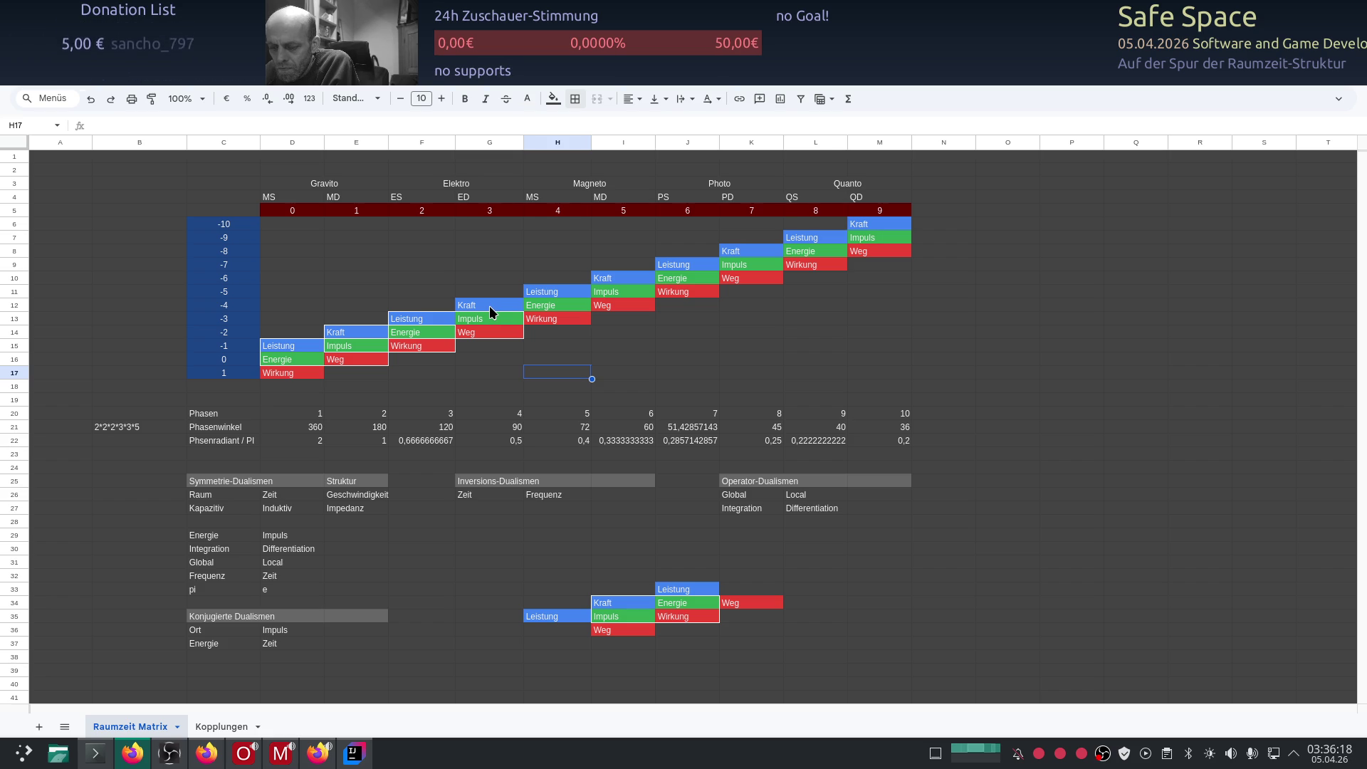
Step: Undo the border changes so the staircase steps have no outlines again
{"action": "key", "text": "Left"}
{"action": "key", "text": "Left"}
{"action": "key", "text": "Left"}
{"action": "key", "text": "Up"}
{"action": "key", "text": "Up"}
{"action": "key", "text": "Up"}
{"action": "key", "text": "shift+Right"}
{"action": "key", "text": "shift+Down"}
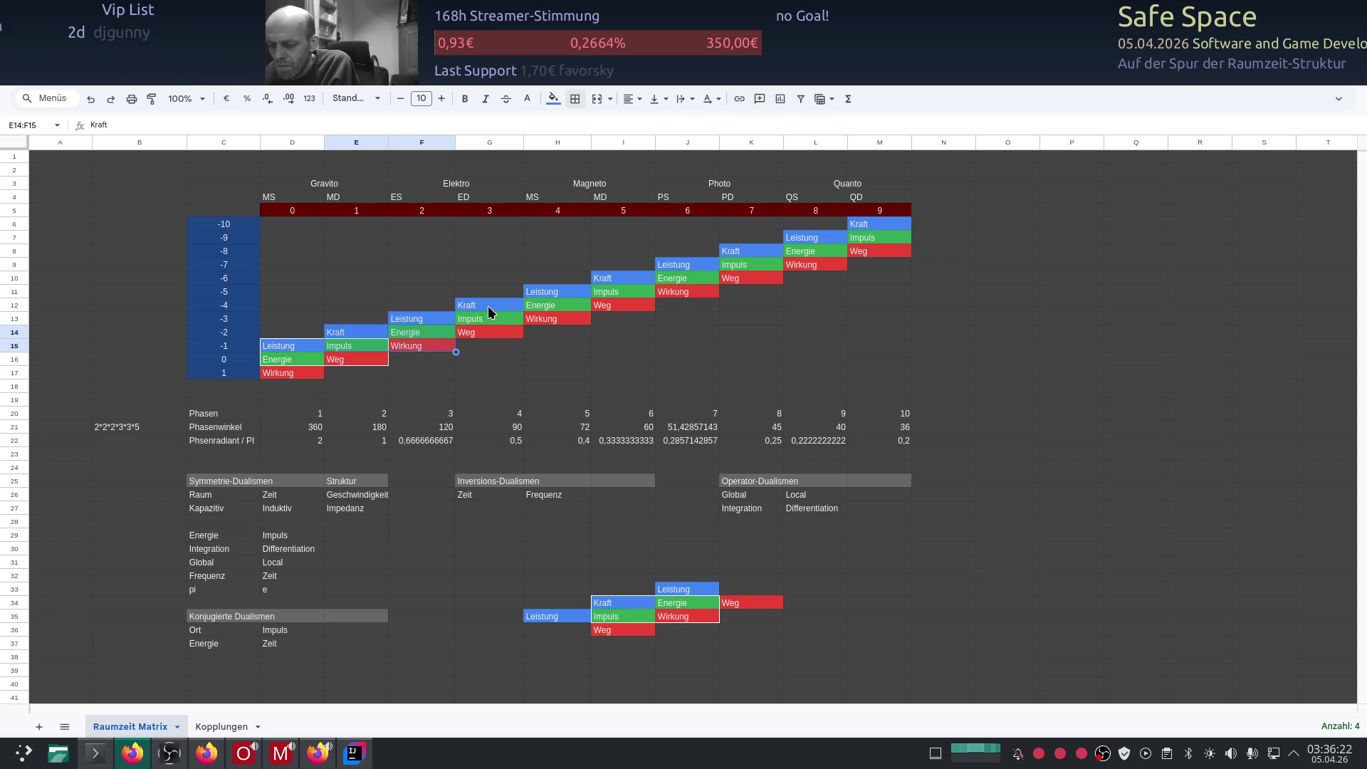
{"action": "key", "text": "Left"}
{"action": "key", "text": "Down"}
{"action": "key", "text": "shift+Right"}
{"action": "key", "text": "shift+Down"}
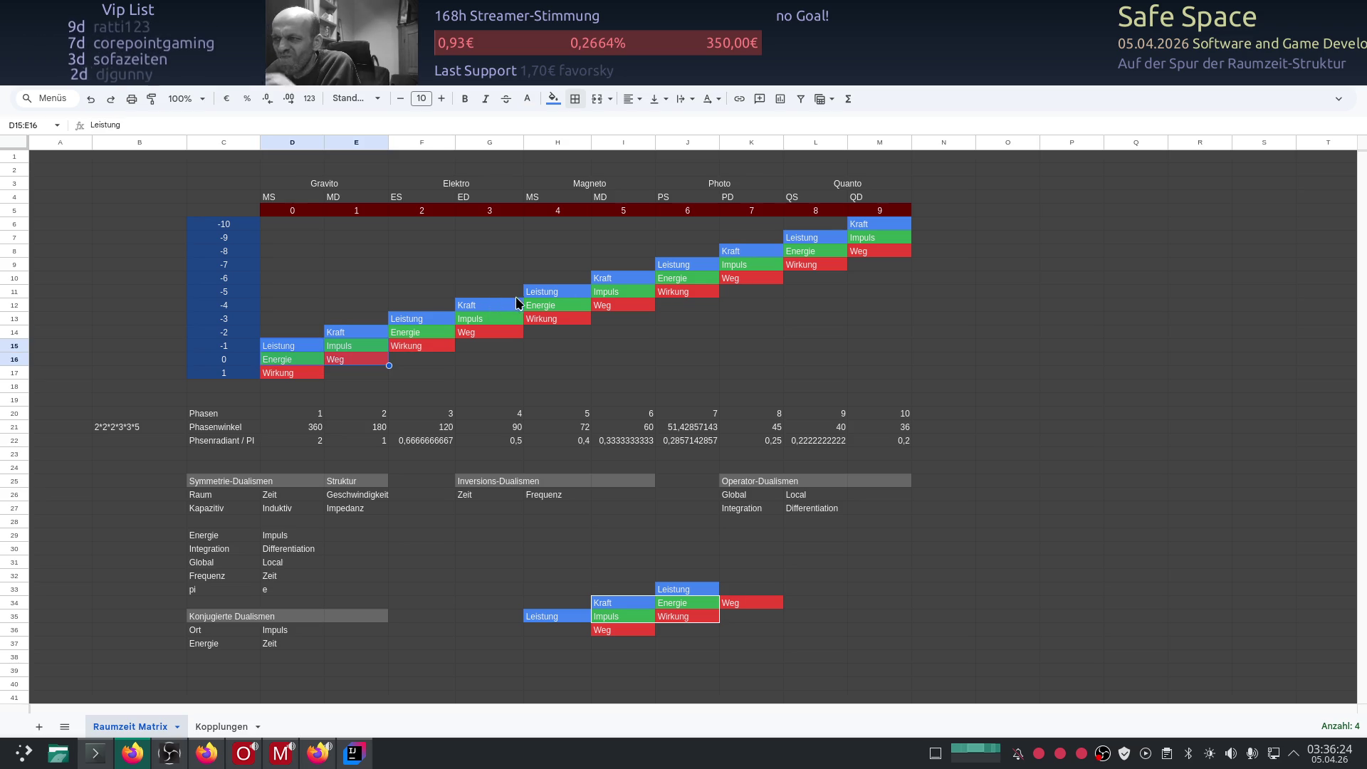
{"action": "left_click", "coordinate": [1003, 346]}
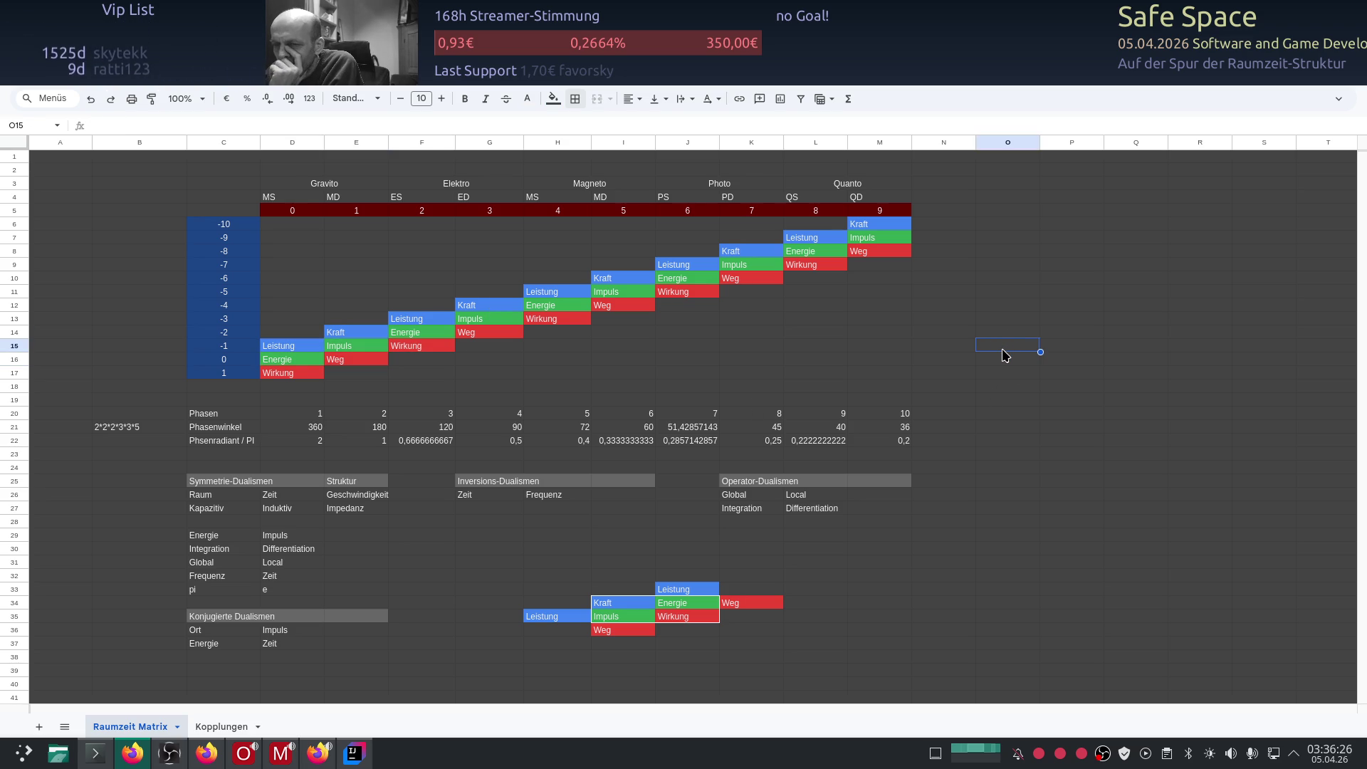
{"action": "left_click", "coordinate": [908, 371]}
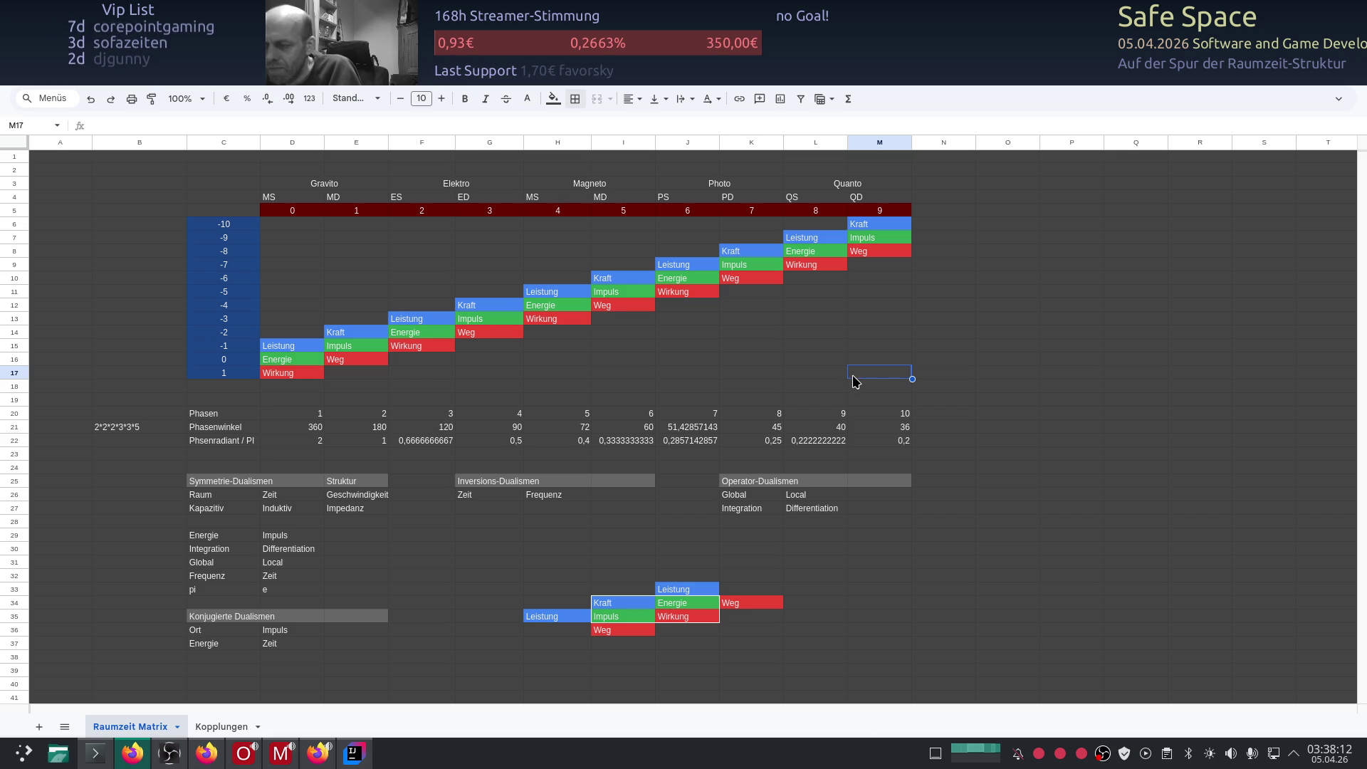
{"action": "left_click", "coordinate": [322, 185]}
Step: Rename the Gravito header to Masse and the Elektro header to Elektron
{"action": "double_click", "coordinate": [323, 186]}
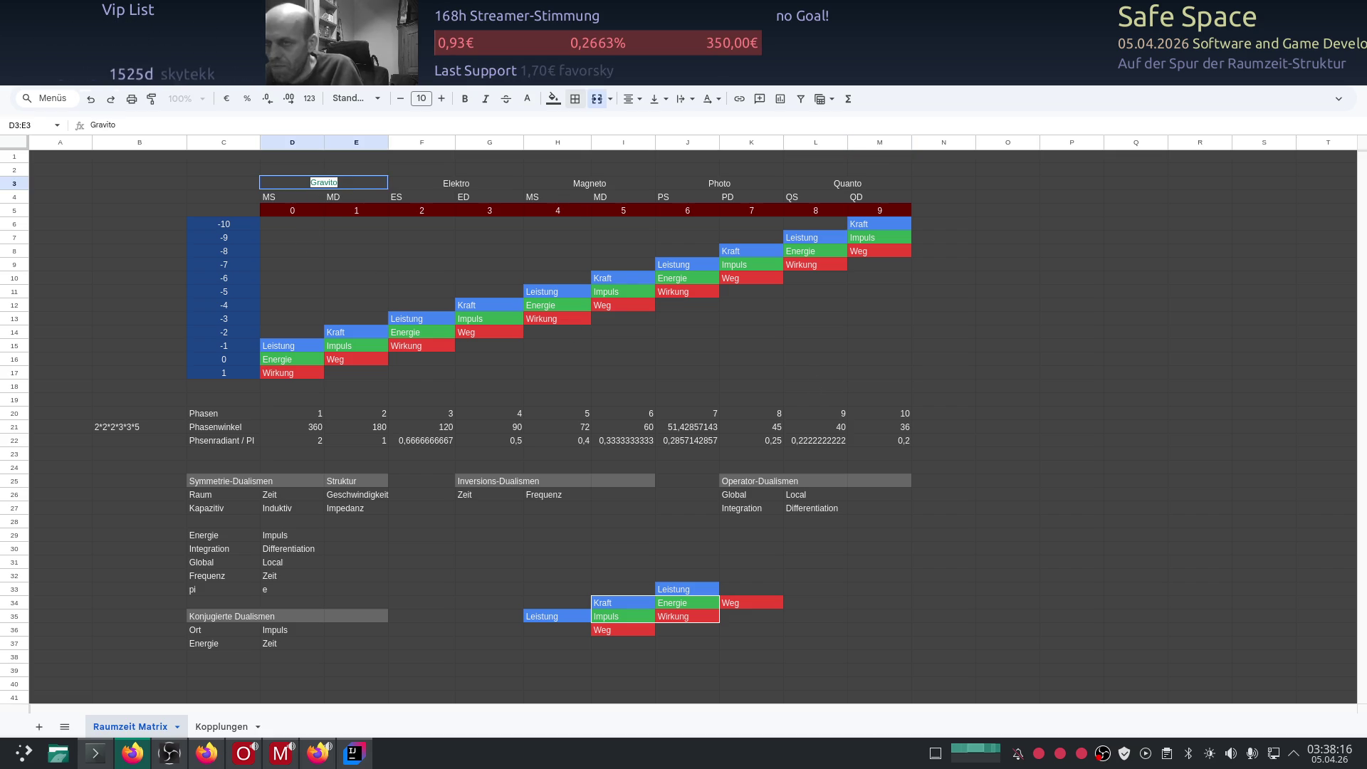
{"action": "type", "text": "Masse"}
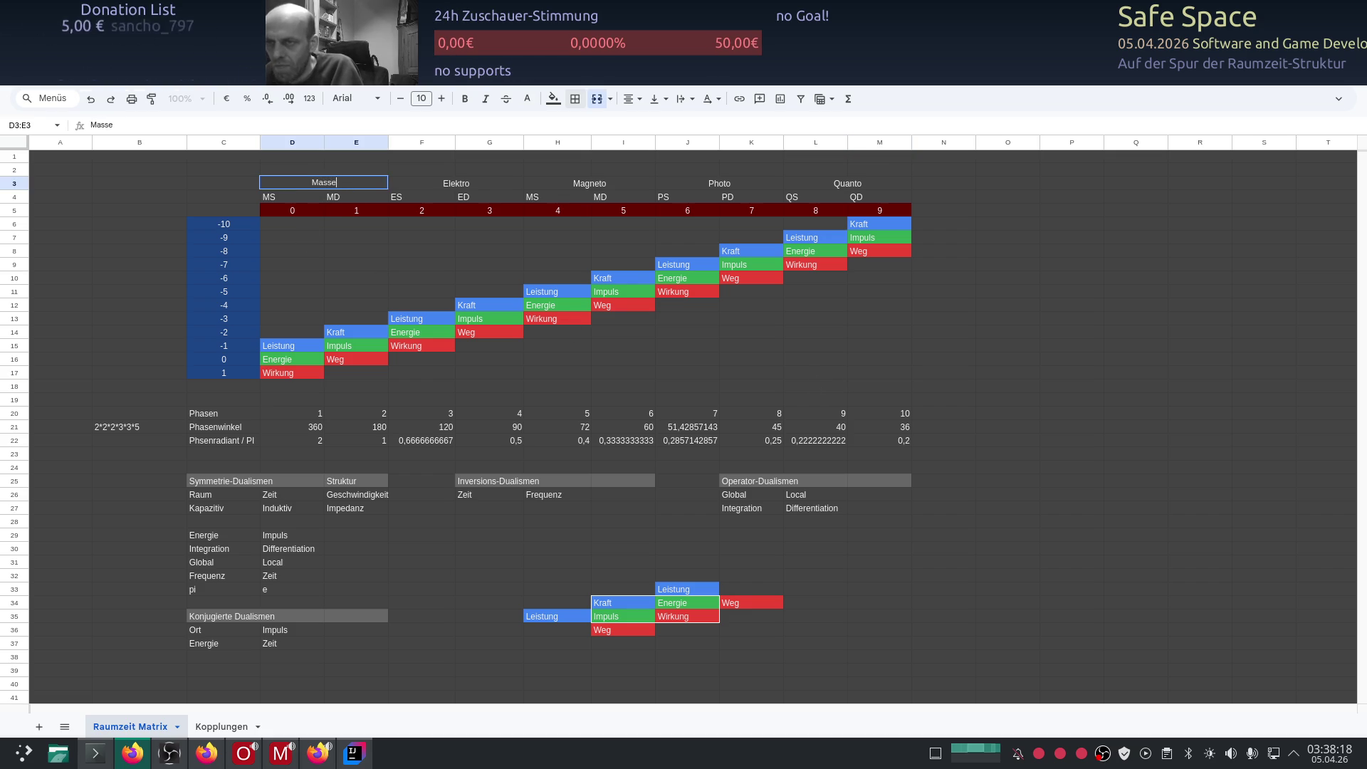
{"action": "key", "text": "Return"}
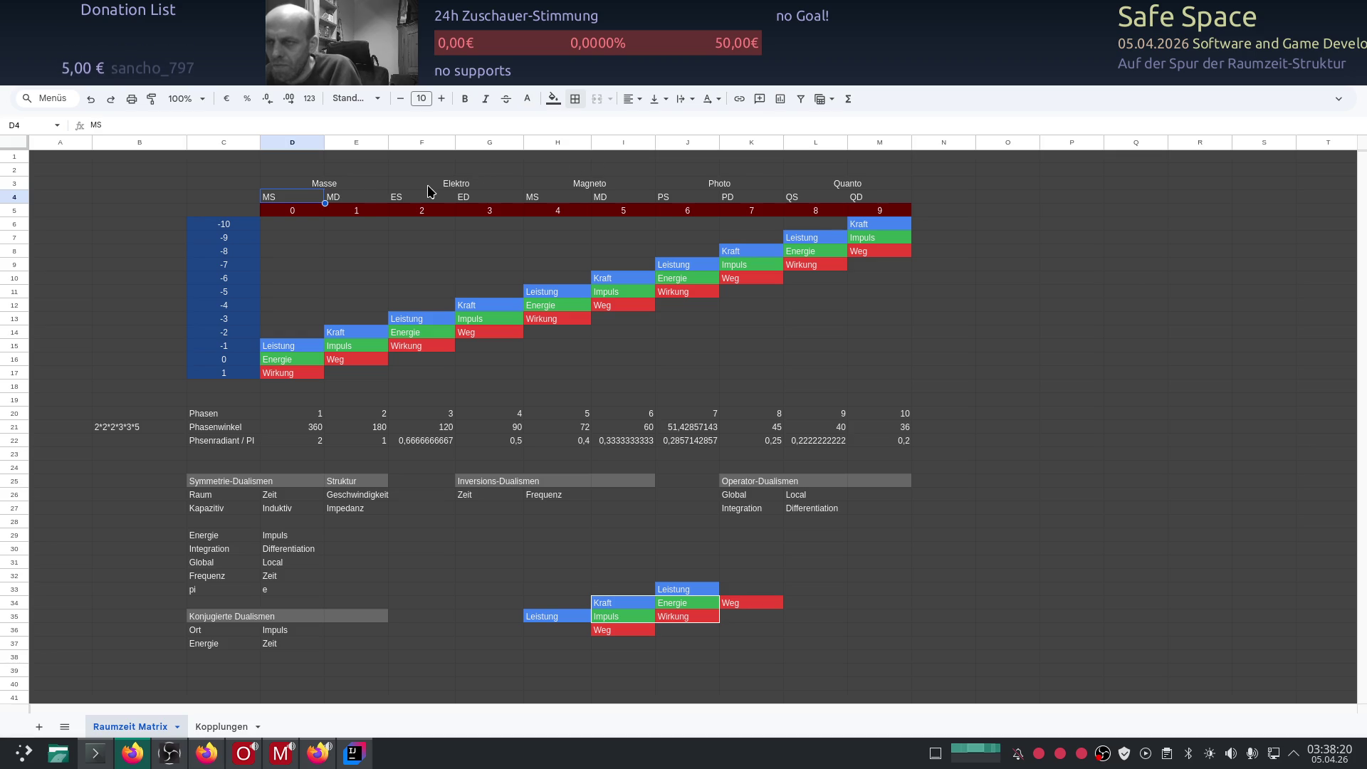
{"action": "double_click", "coordinate": [463, 183]}
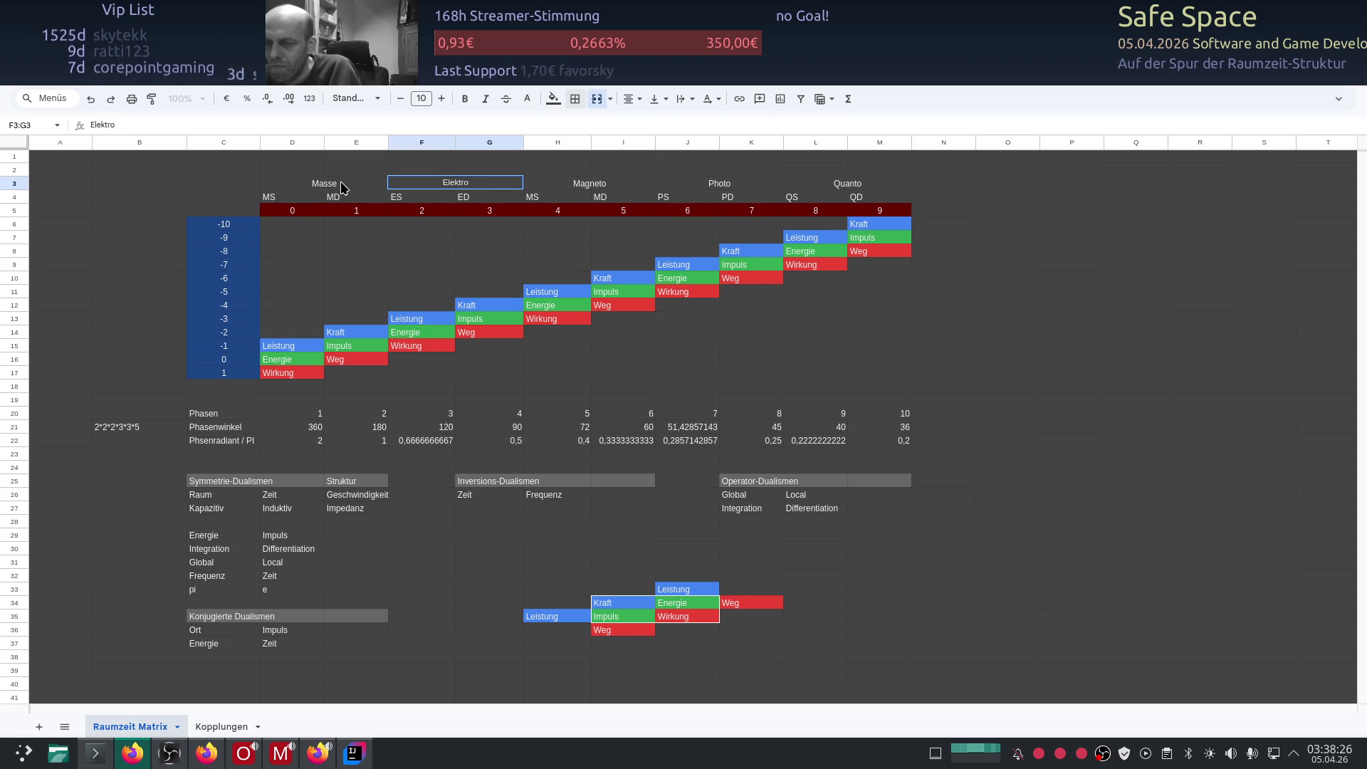
{"action": "double_click", "coordinate": [438, 183]}
{"action": "type", "text": "Ele"}
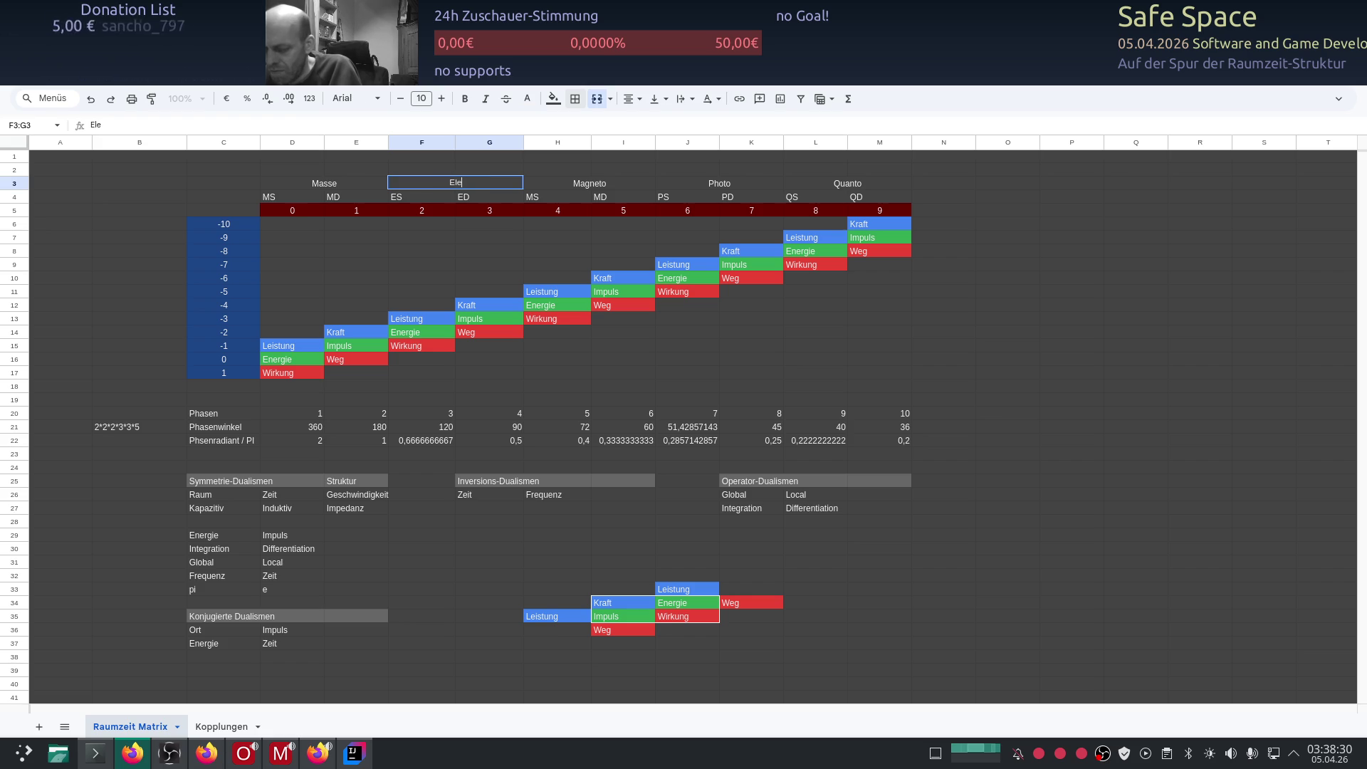
{"action": "type", "text": "ktron"}
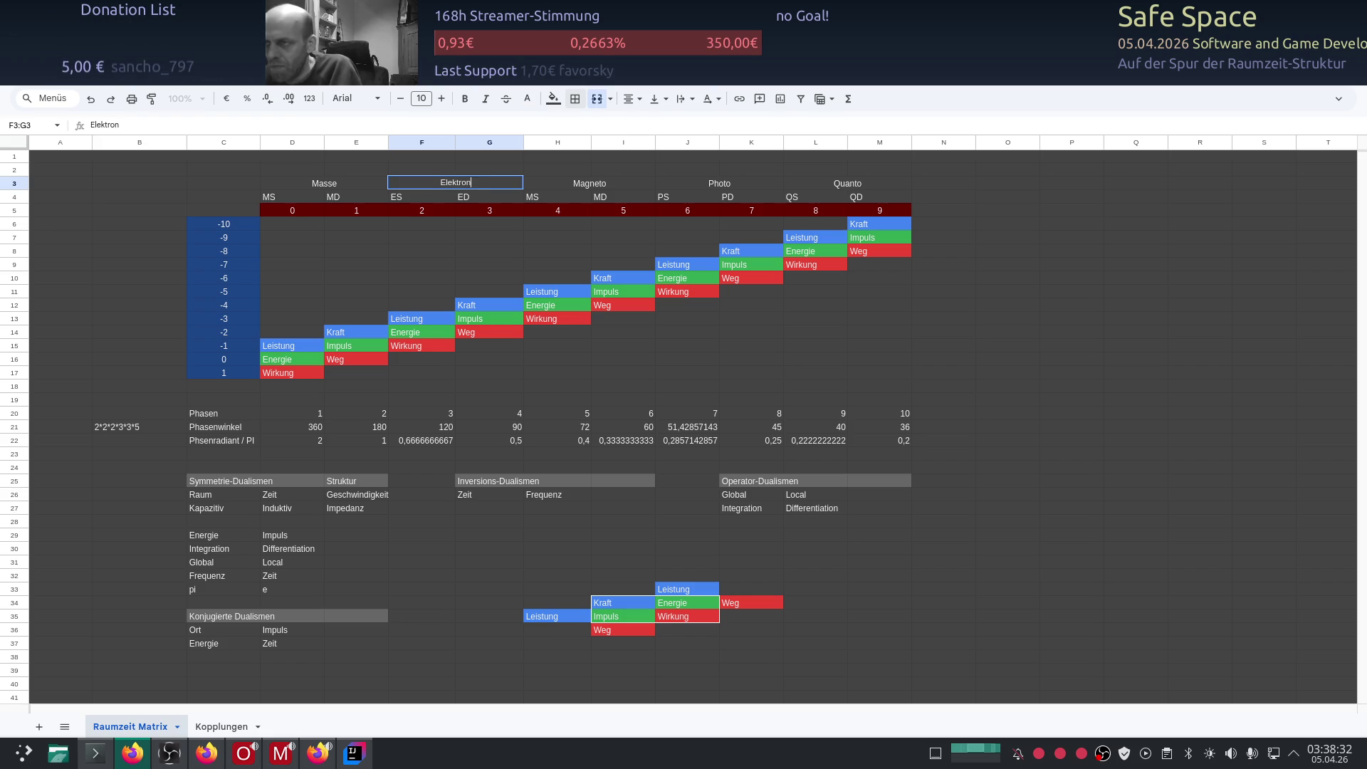
{"action": "left_click", "coordinate": [587, 183]}
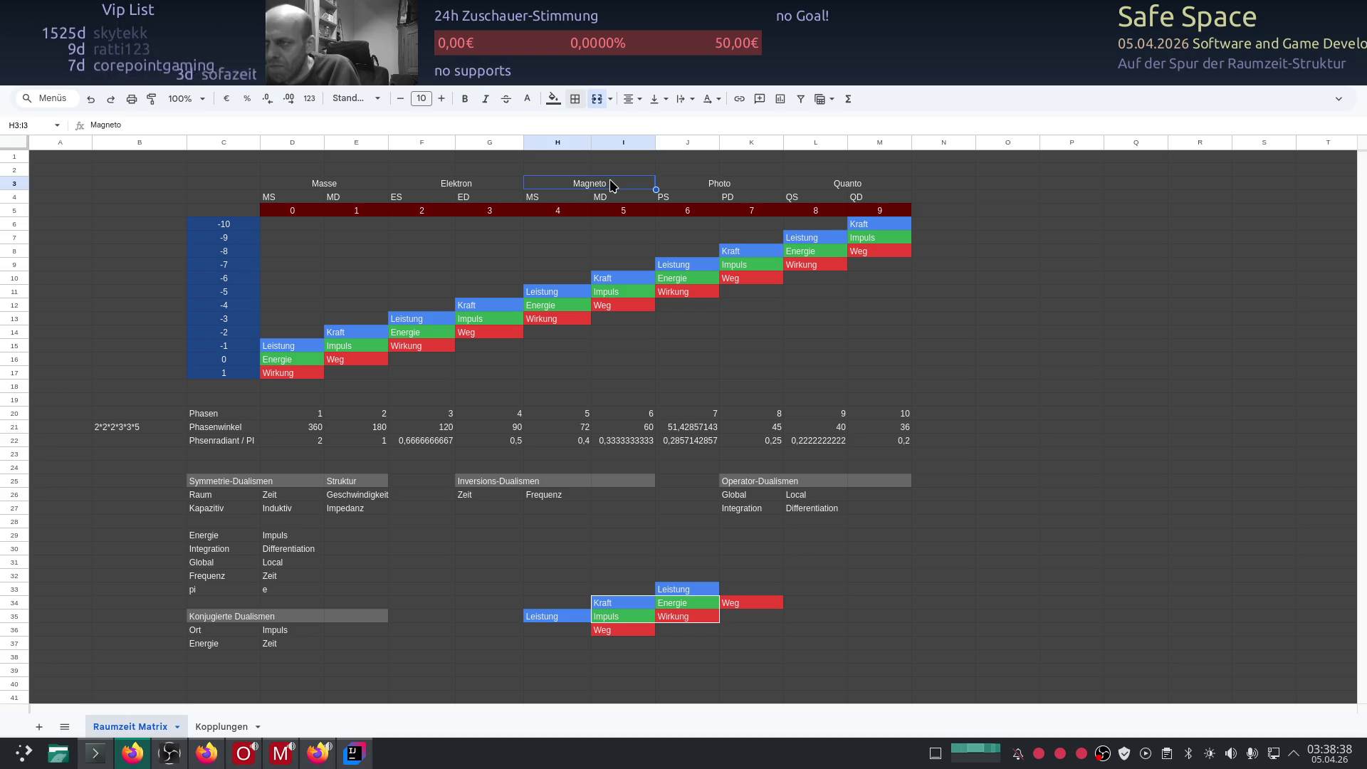
Step: Rename the Magneto header to Magnet, fixing its spelling
{"action": "double_click", "coordinate": [610, 184]}
{"action": "double_click", "coordinate": [611, 183]}
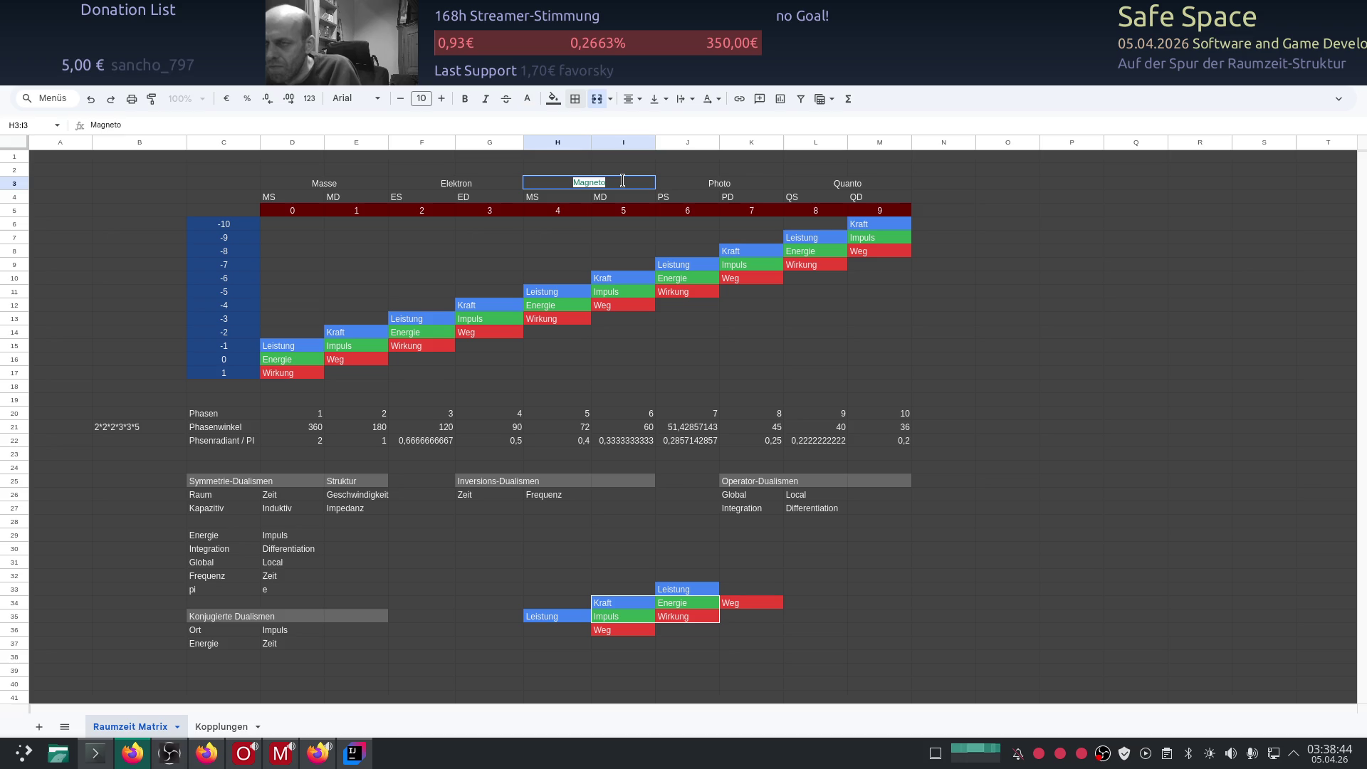
{"action": "double_click", "coordinate": [482, 183]}
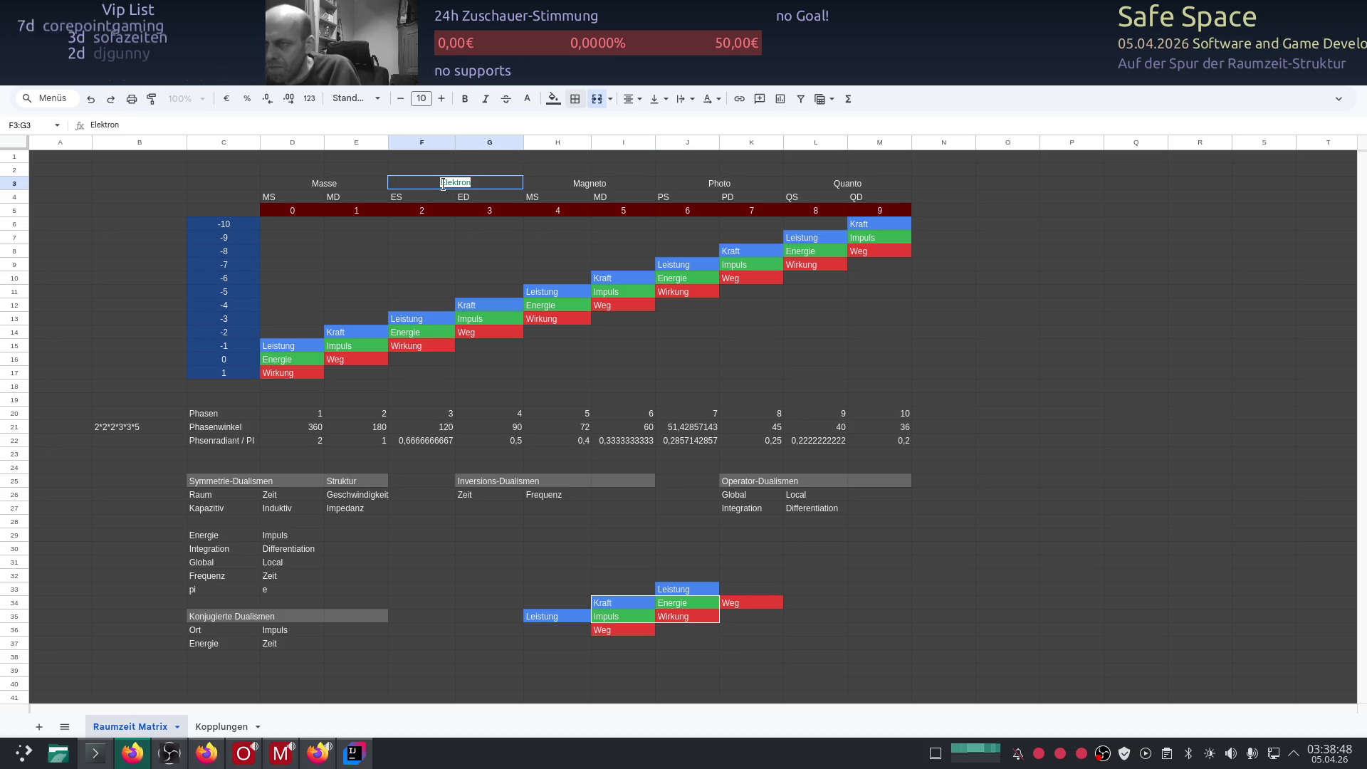
{"action": "double_click", "coordinate": [611, 182]}
{"action": "double_click", "coordinate": [606, 181]}
{"action": "type", "text": "M"}
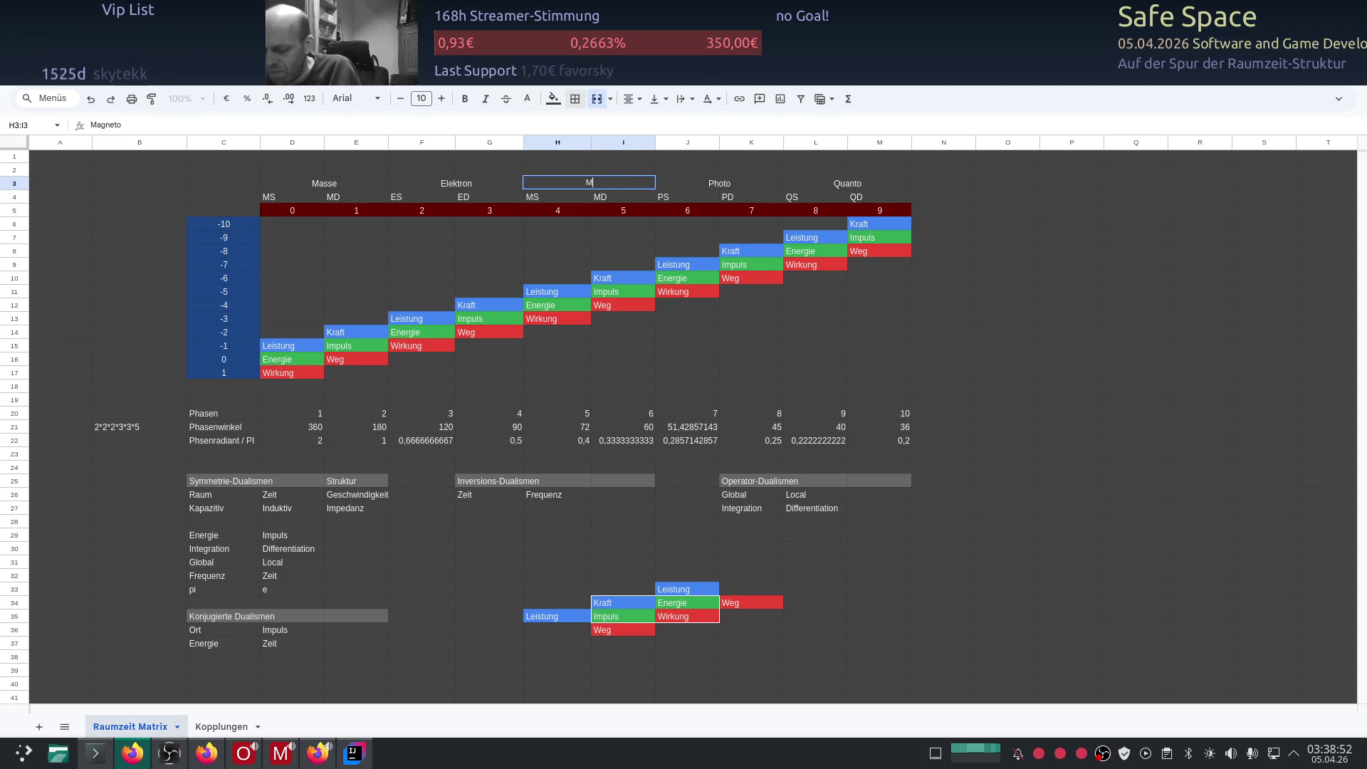
{"action": "type", "text": "agne"}
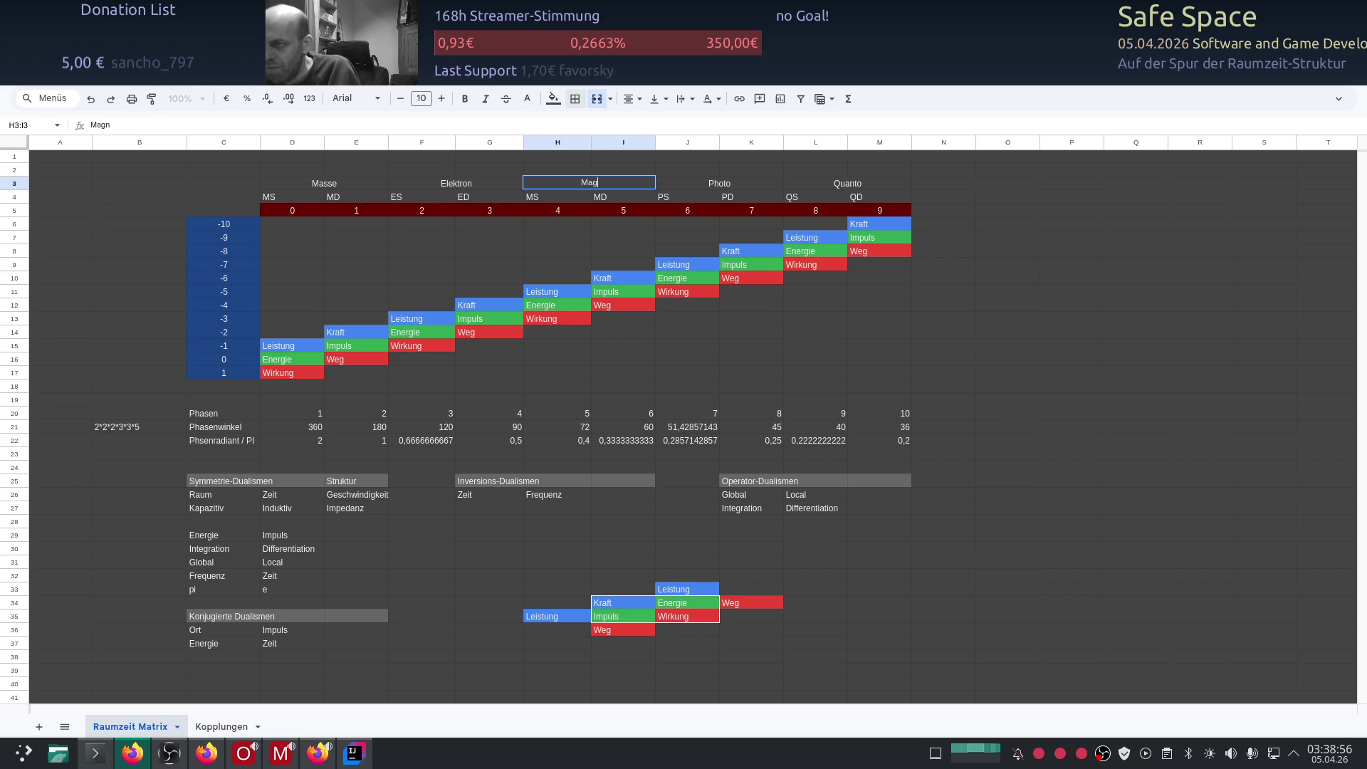
{"action": "key", "text": "BackSpace"}
{"action": "key", "text": "BackSpace"}
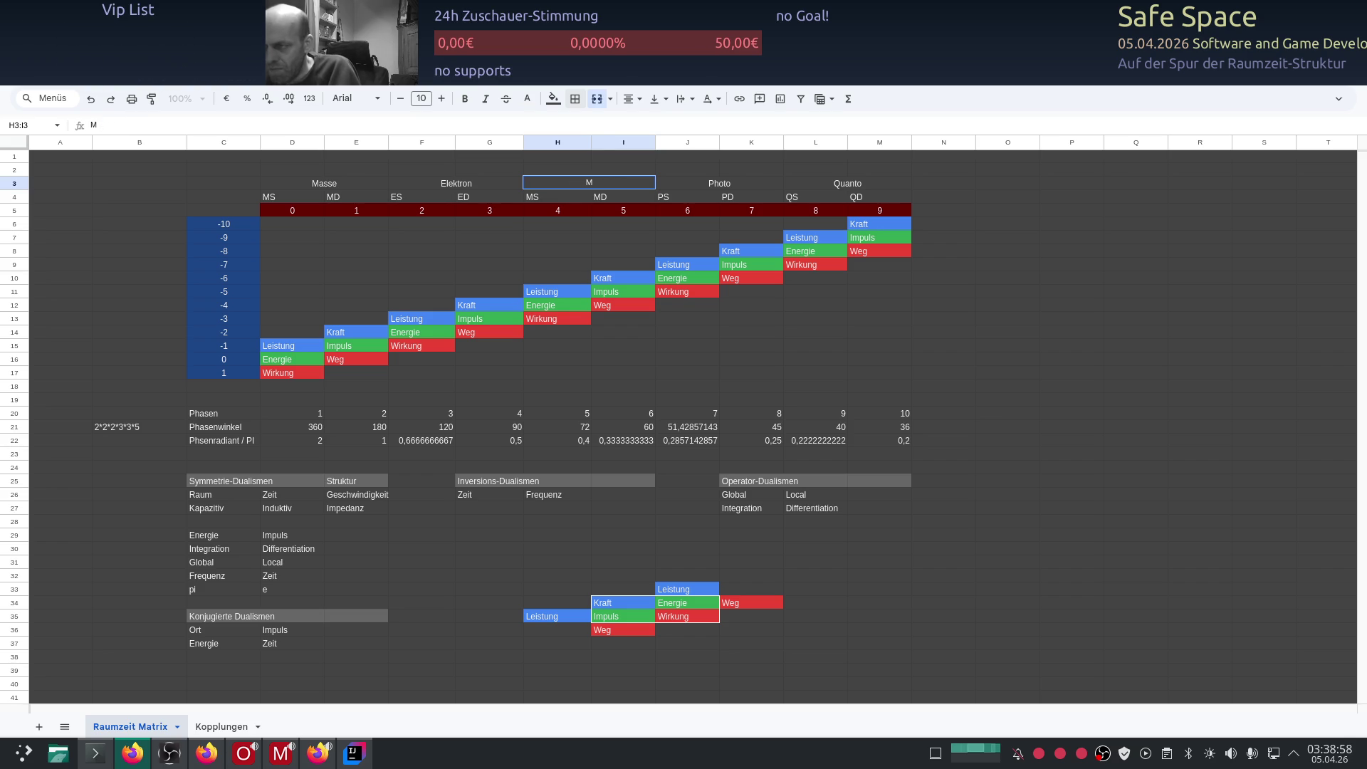
{"action": "type", "text": "agnet"}
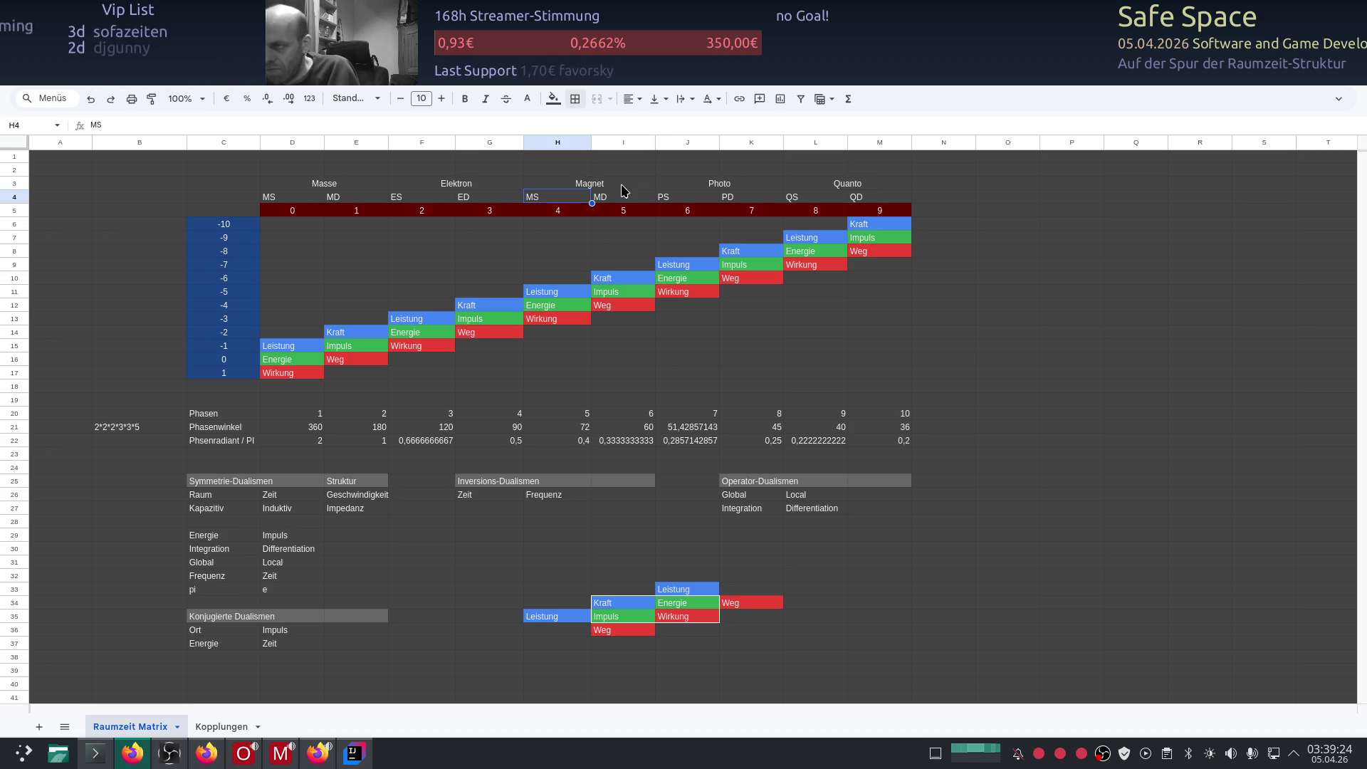
{"action": "key", "text": "Down"}
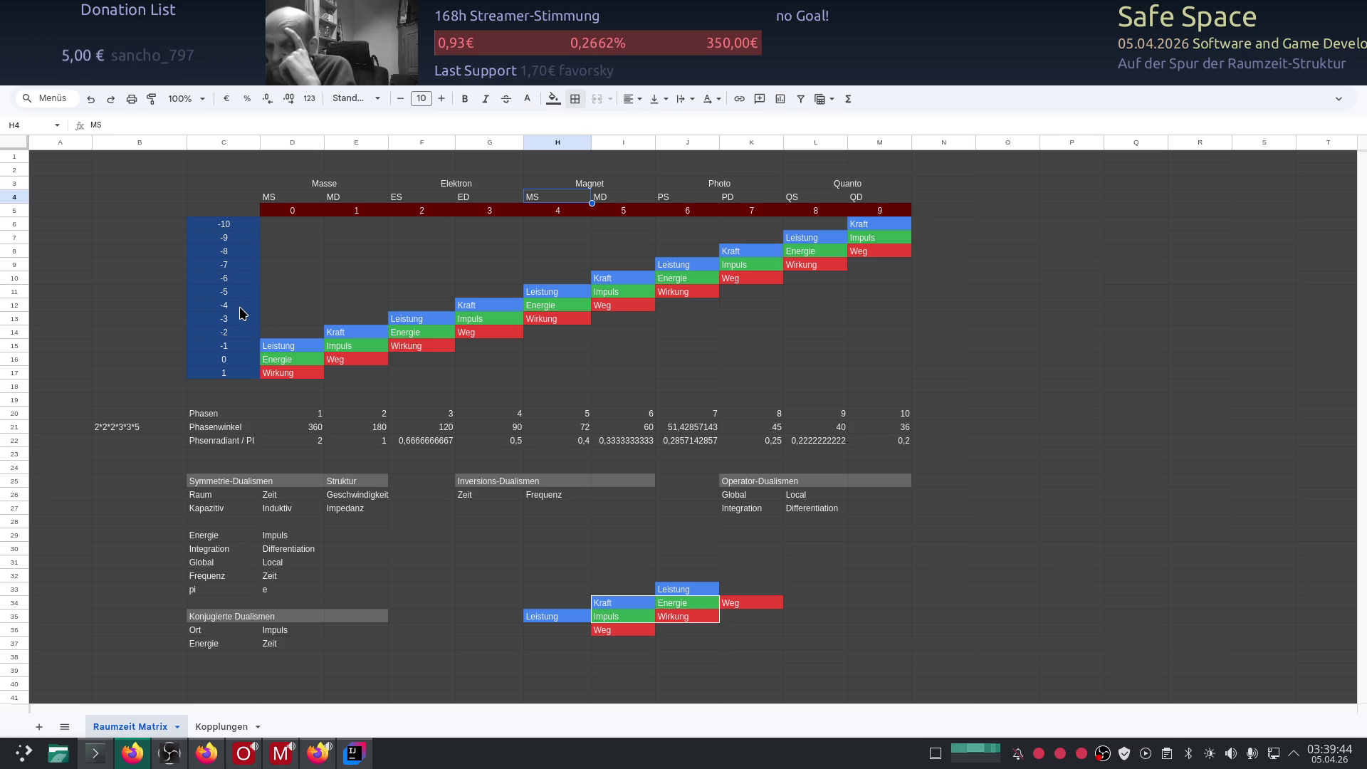
Step: Delete the empty rows 29 and 30 from the Kopplungen sheet
{"action": "left_click", "coordinate": [212, 727]}
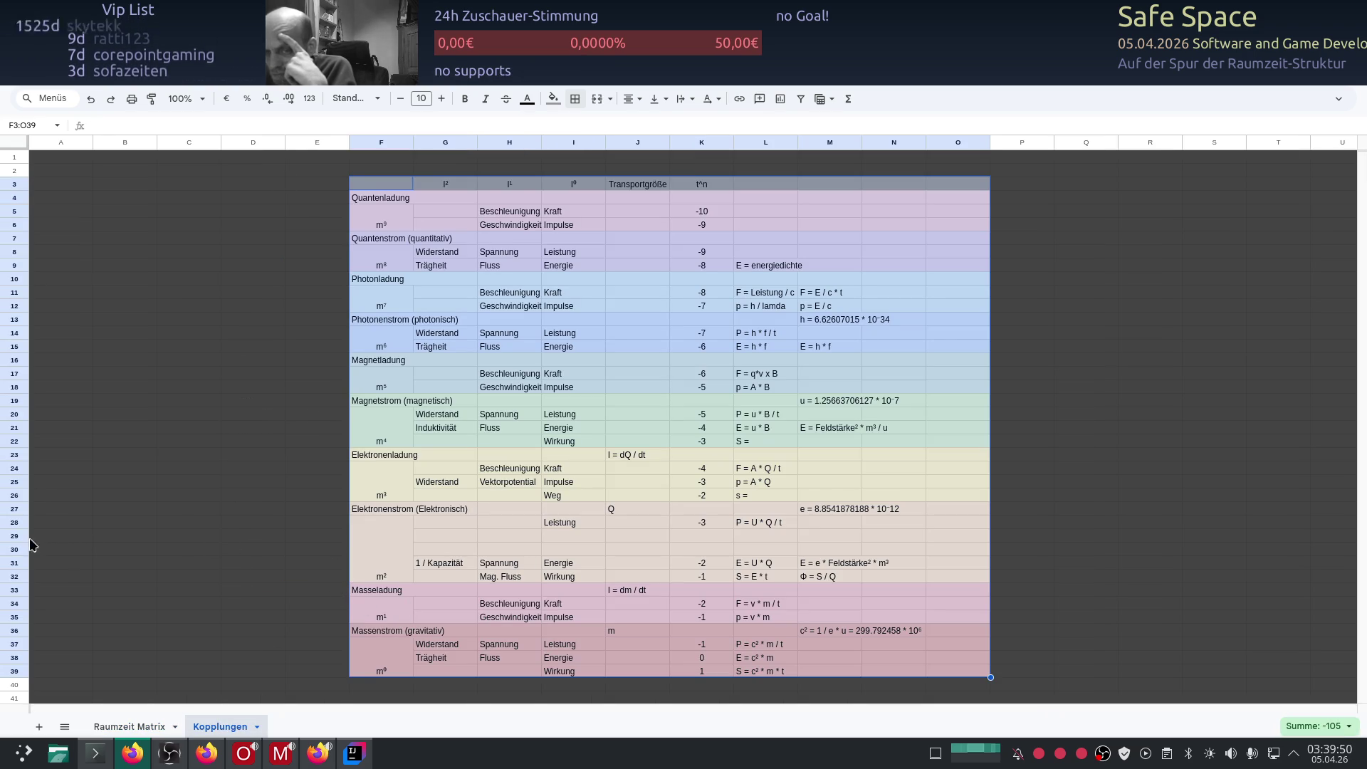
{"action": "left_click_drag", "start_coordinate": [12, 536], "coordinate": [14, 546]}
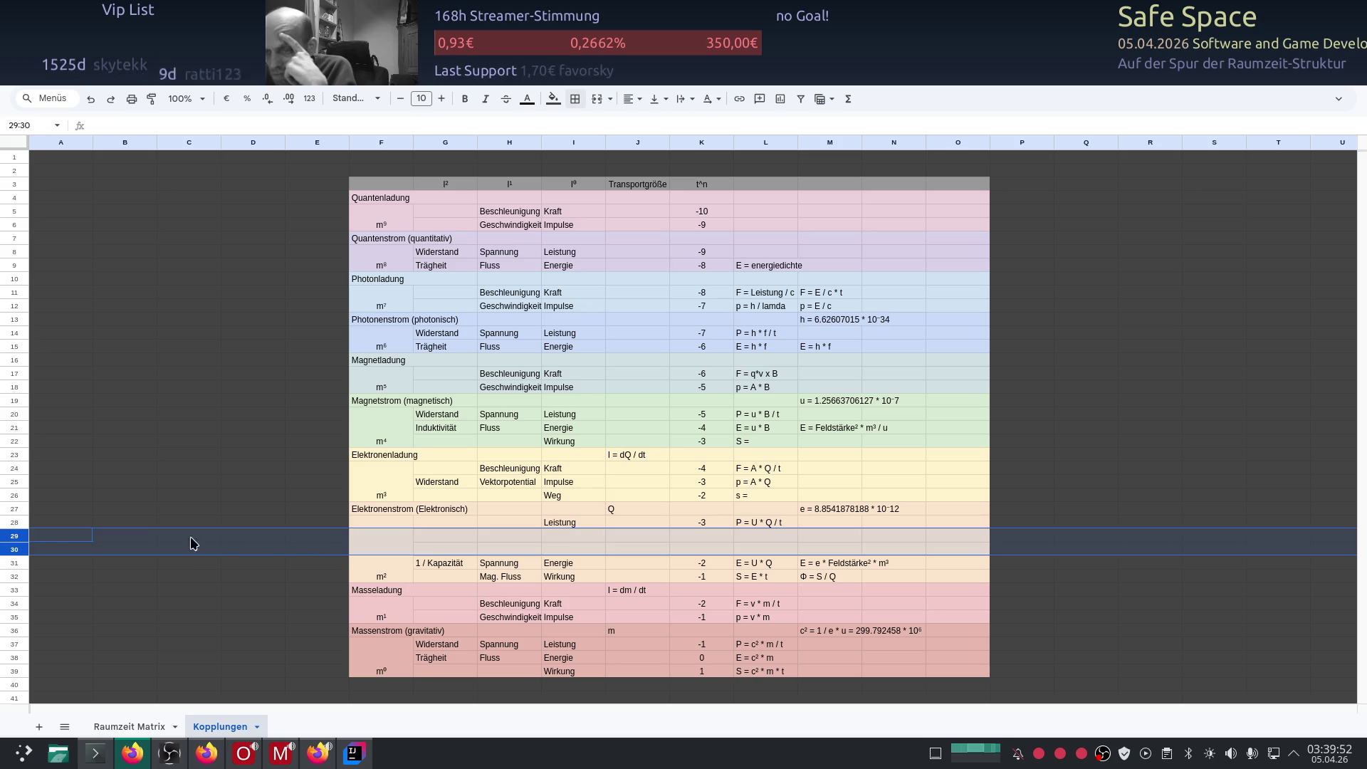
{"action": "right_click", "coordinate": [22, 543]}
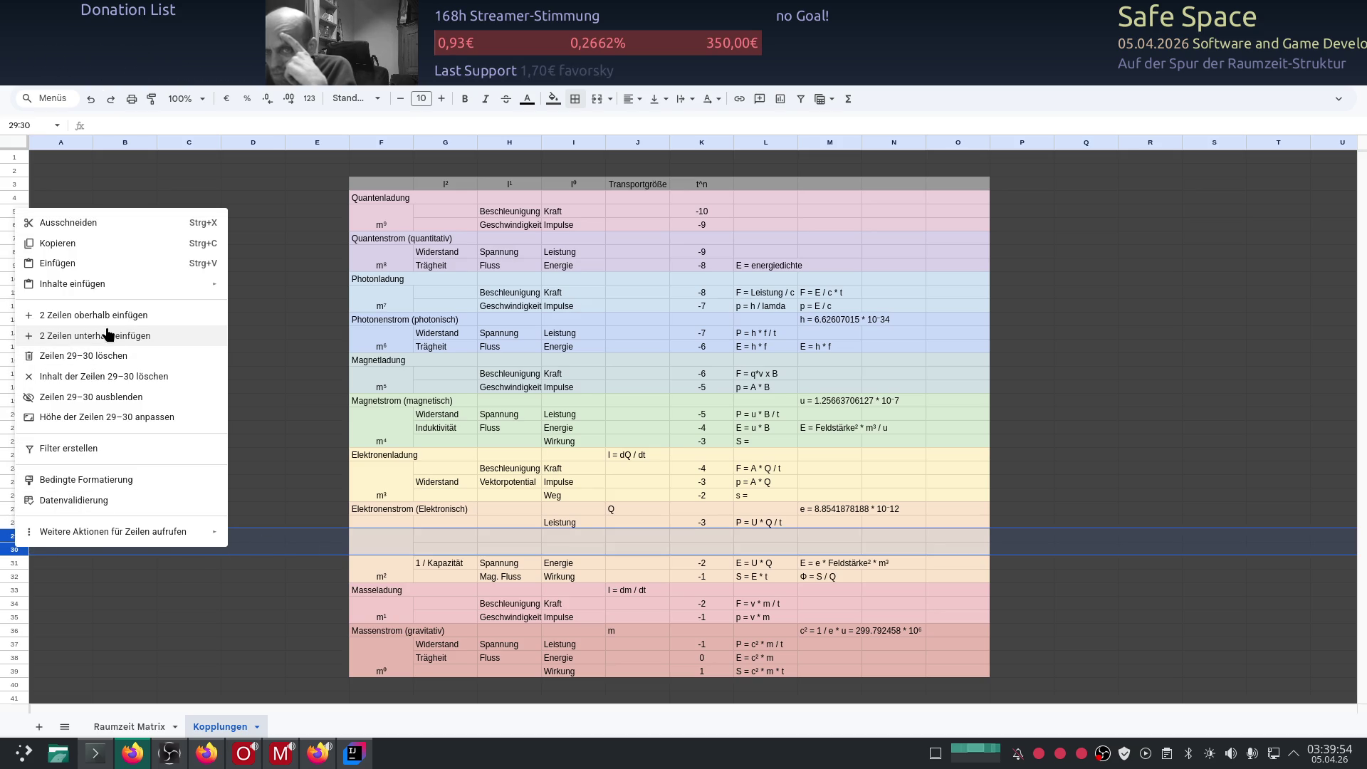
{"action": "left_click", "coordinate": [88, 357]}
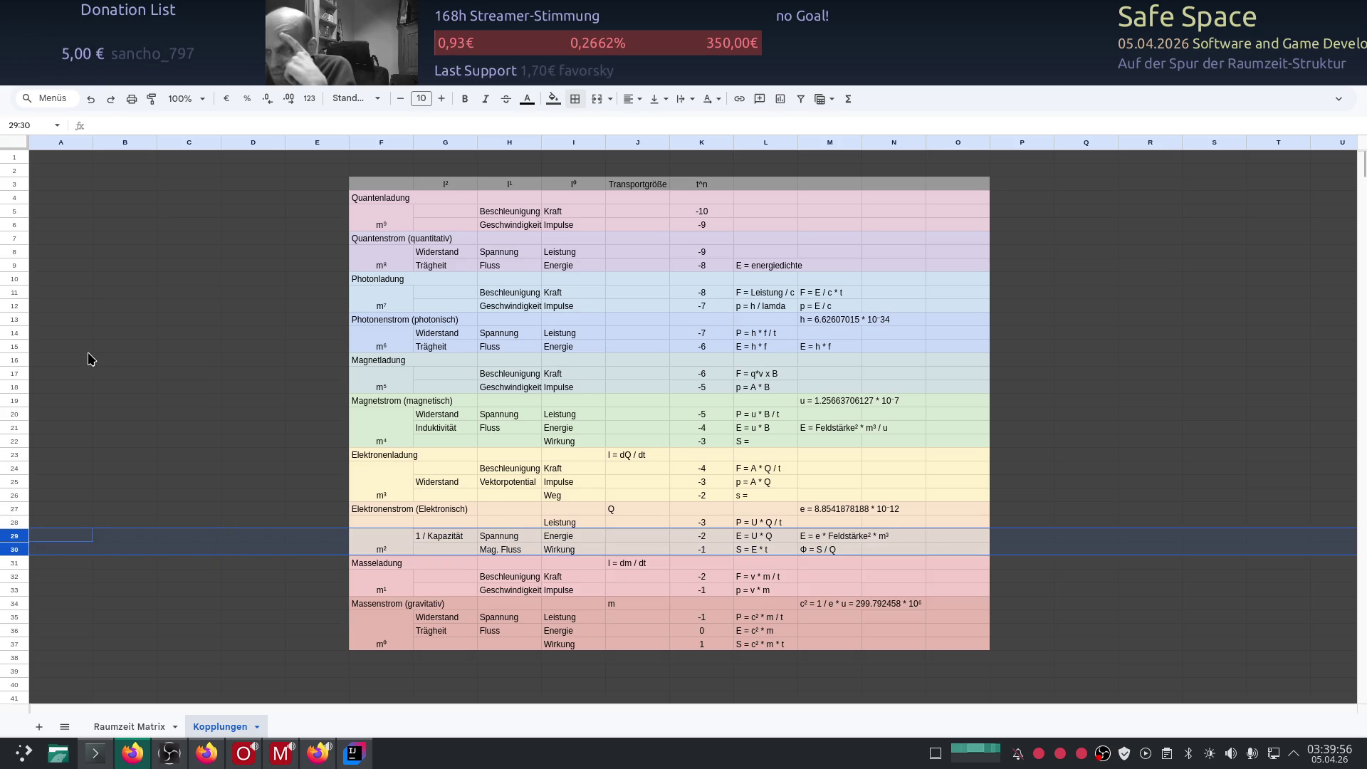
{"action": "left_click", "coordinate": [1124, 471]}
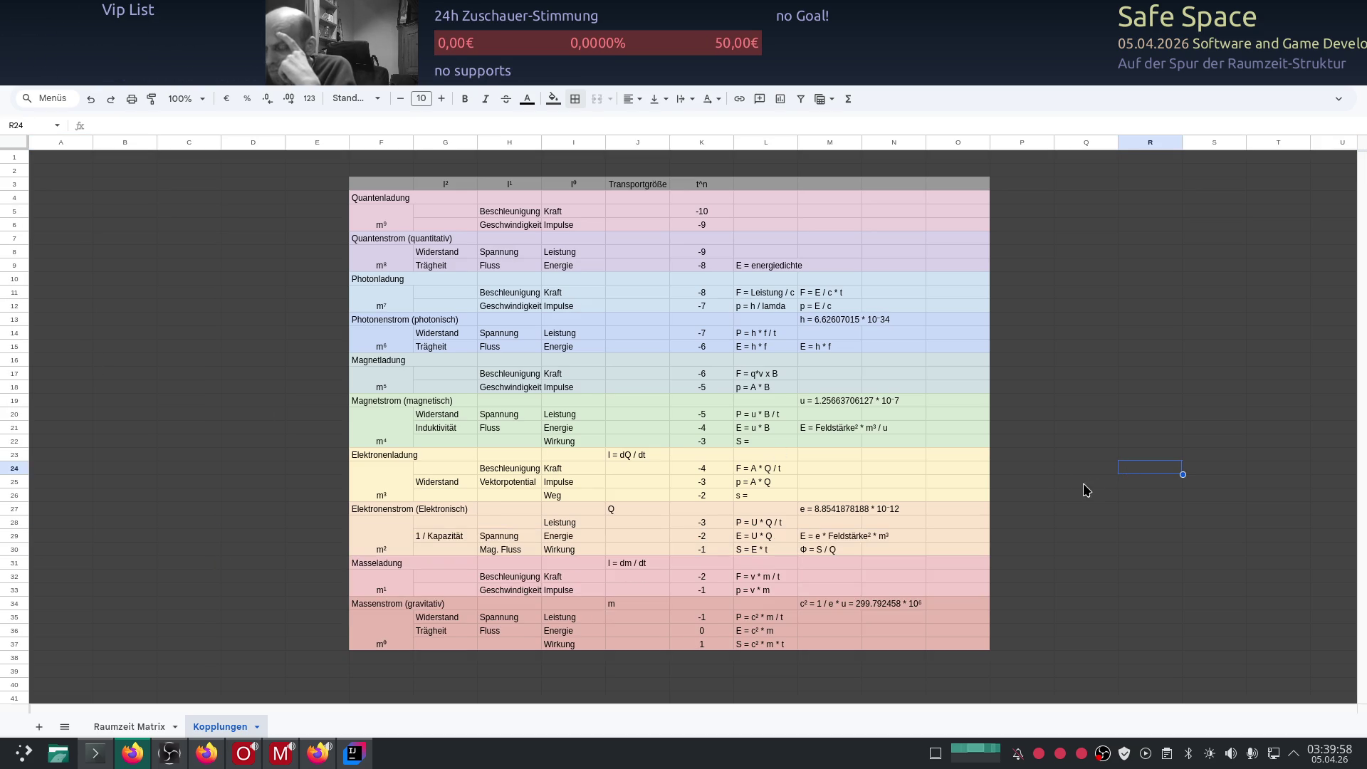
{"action": "scroll", "coordinate": [977, 535], "scroll_direction": "down", "scroll_amount": 2}
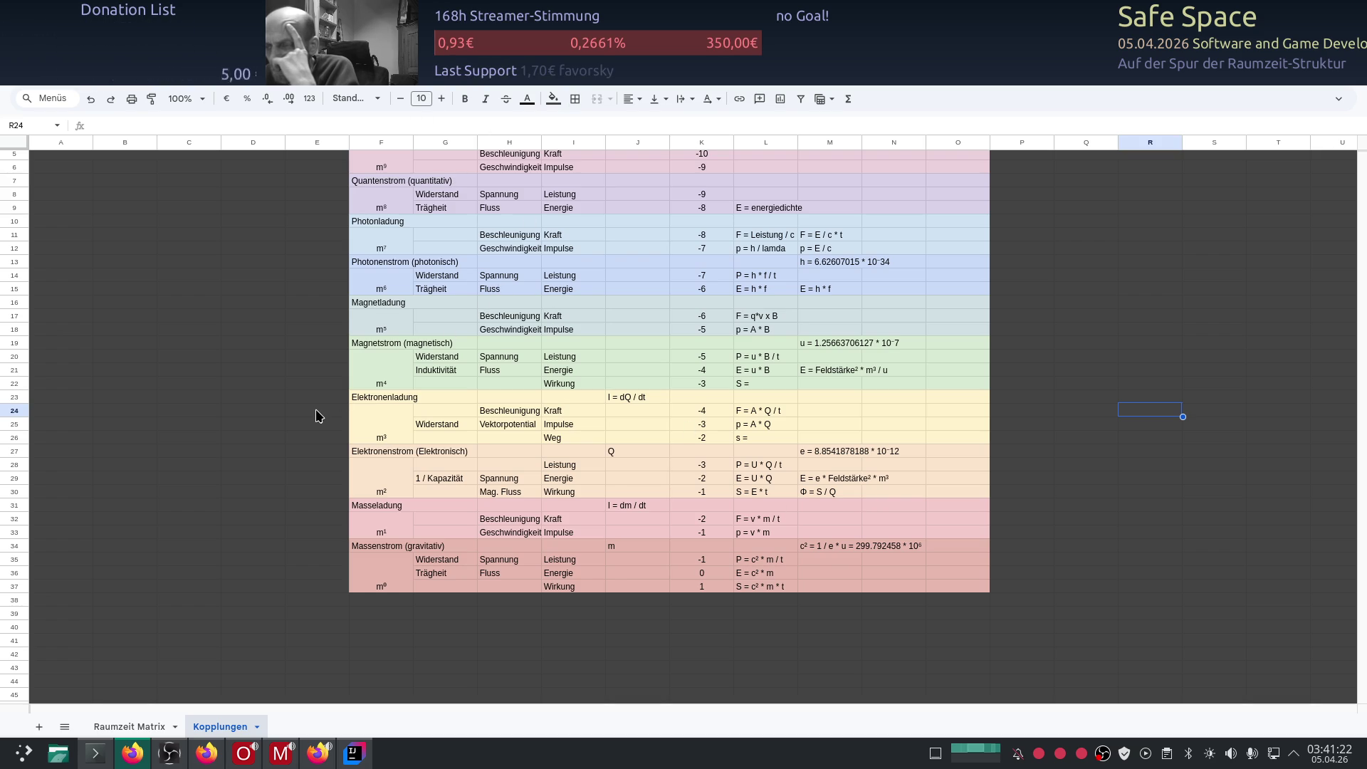
{"action": "scroll", "coordinate": [316, 410], "scroll_direction": "up", "scroll_amount": 2}
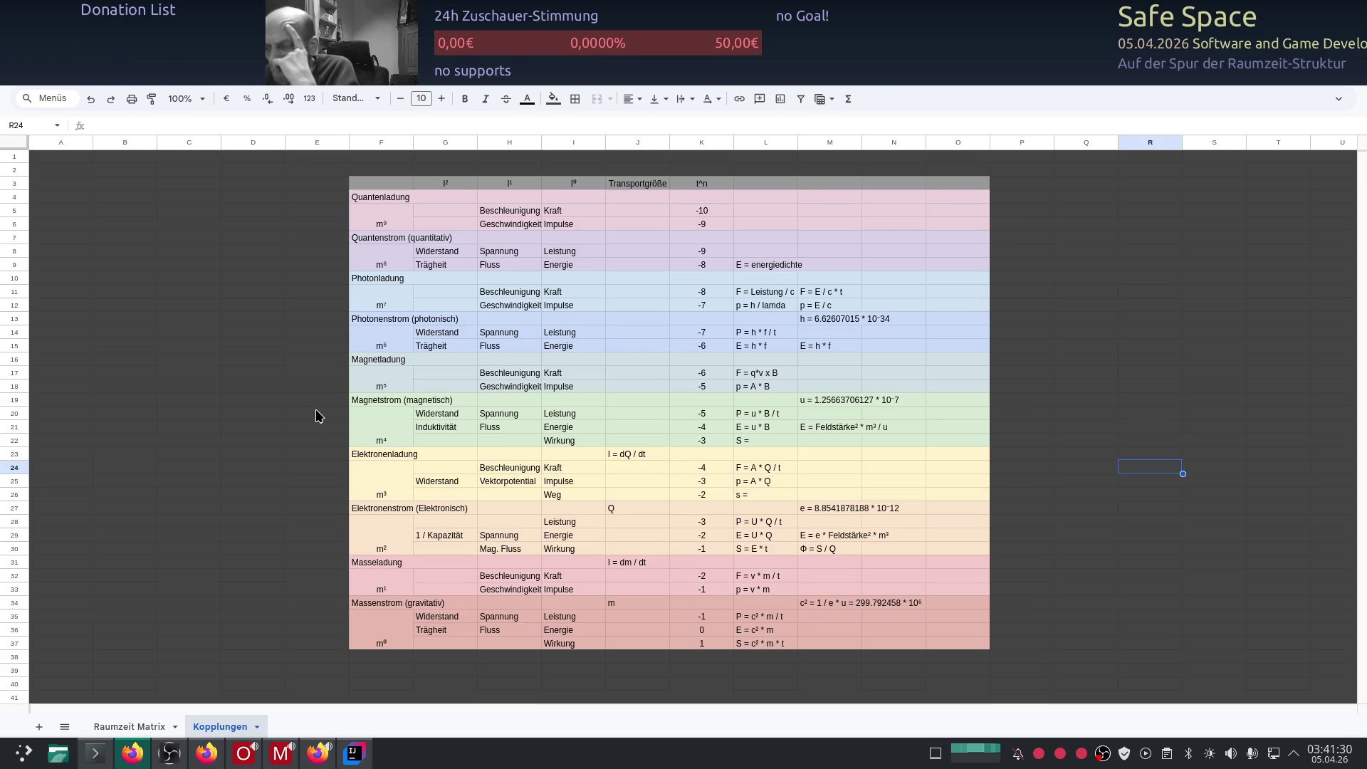
Step: Switch over to the ChatGPT conversation about rest mass and action
{"action": "key", "text": "alt+Tab"}
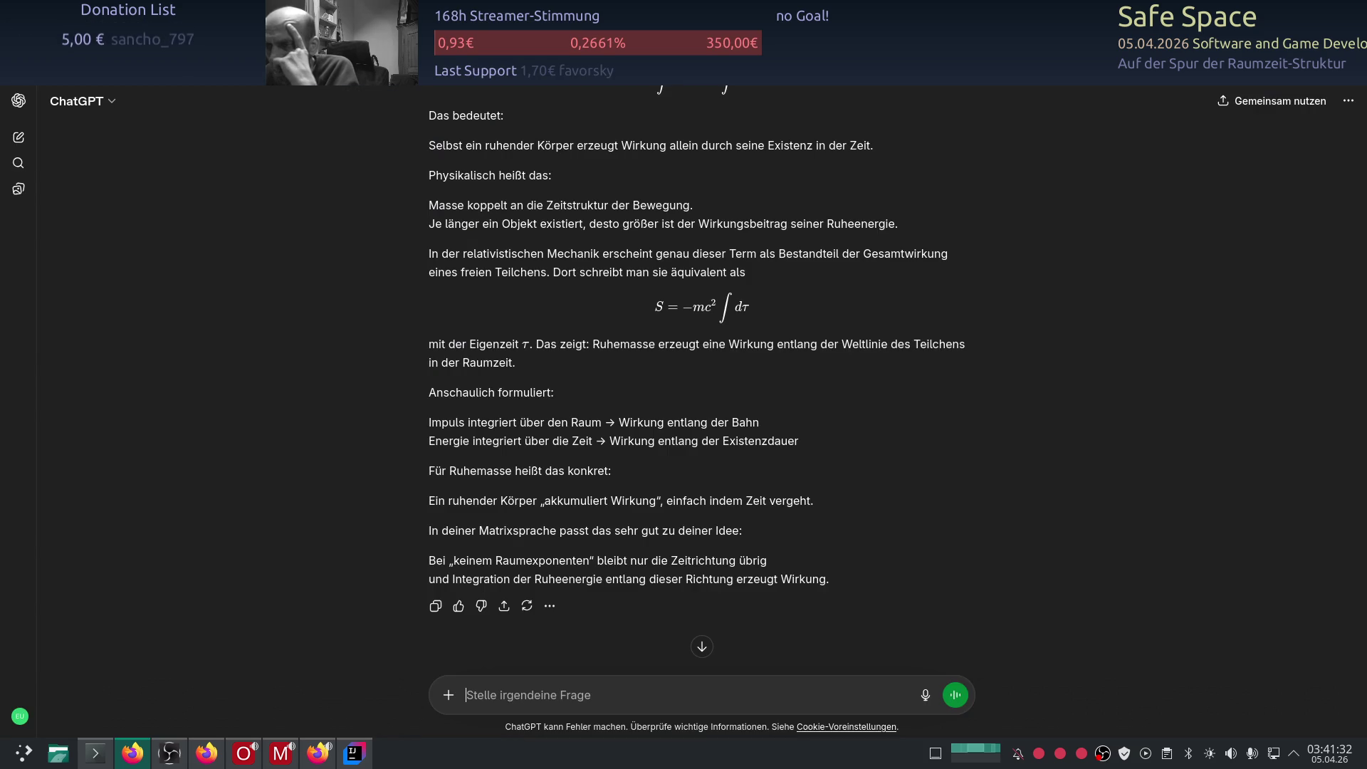
{"action": "scroll", "coordinate": [372, 380], "scroll_direction": "down", "scroll_amount": 2}
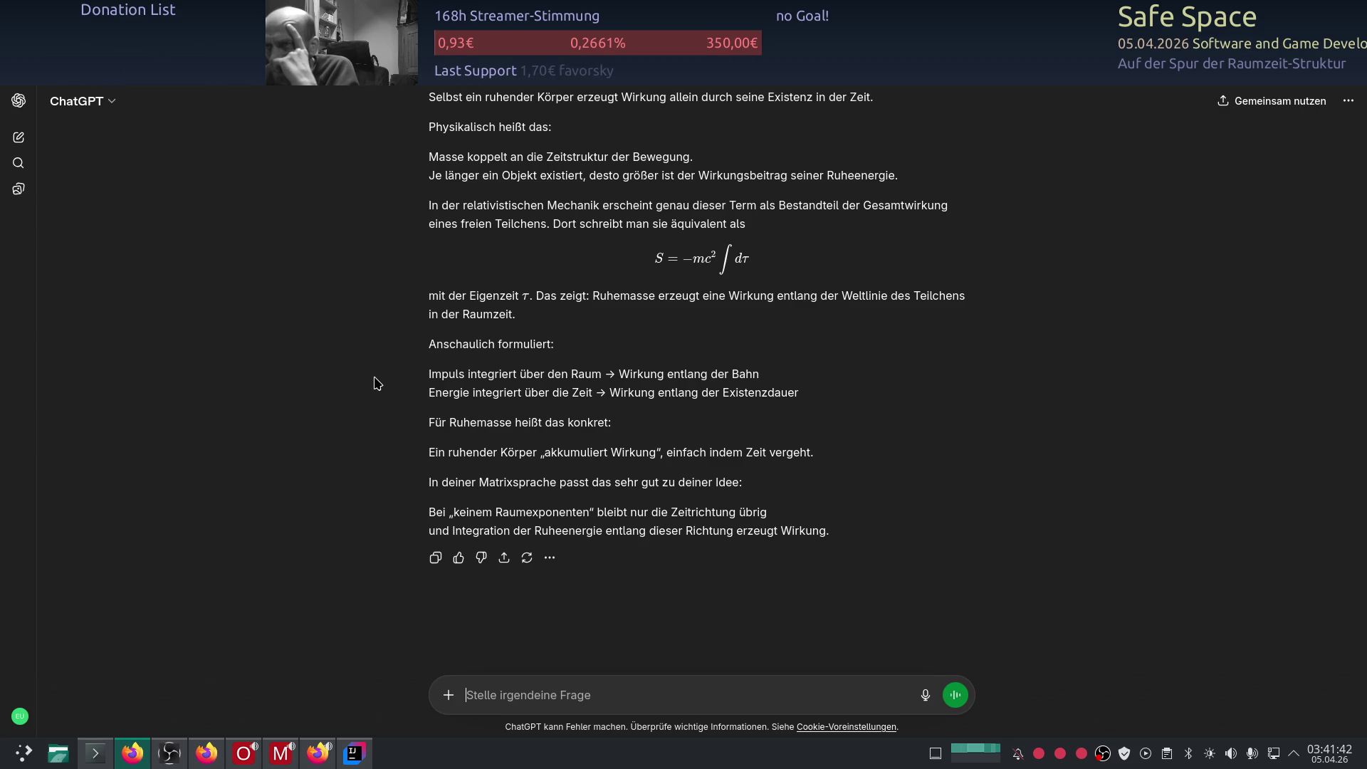
Step: Return to the Kopplungen sheet in Google Sheets
{"action": "key", "text": "alt+Tab"}
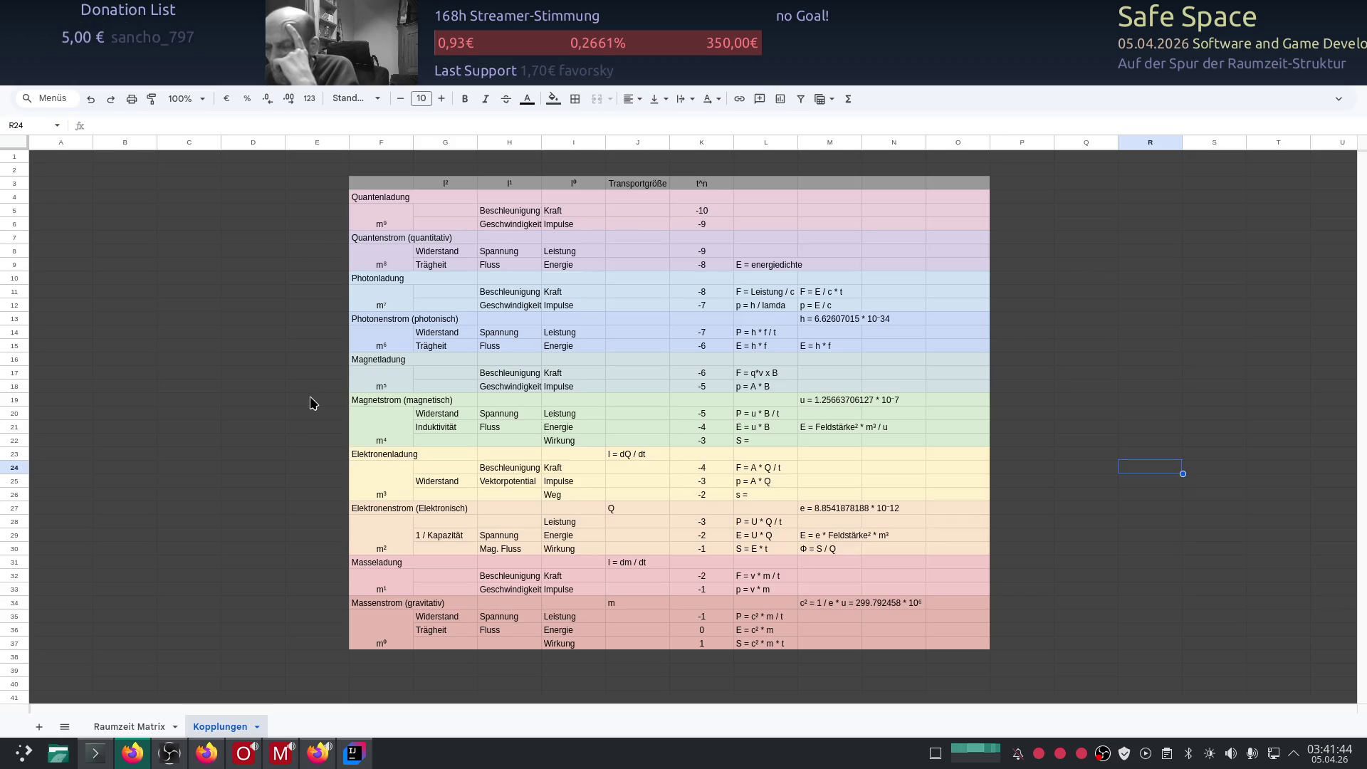